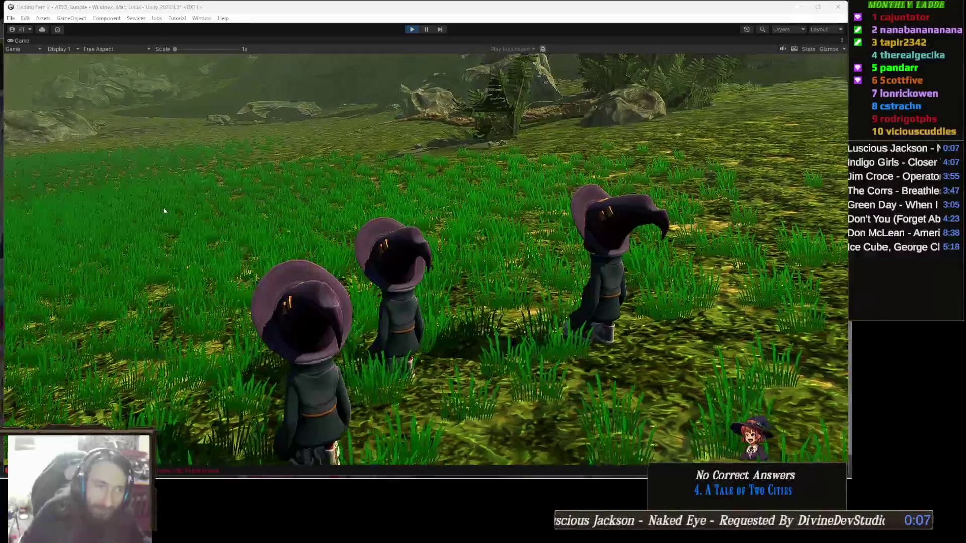
- Exit Play mode with Ctrl+P and select the PlaySet object in the Hierarchy
key(ctrl+p)
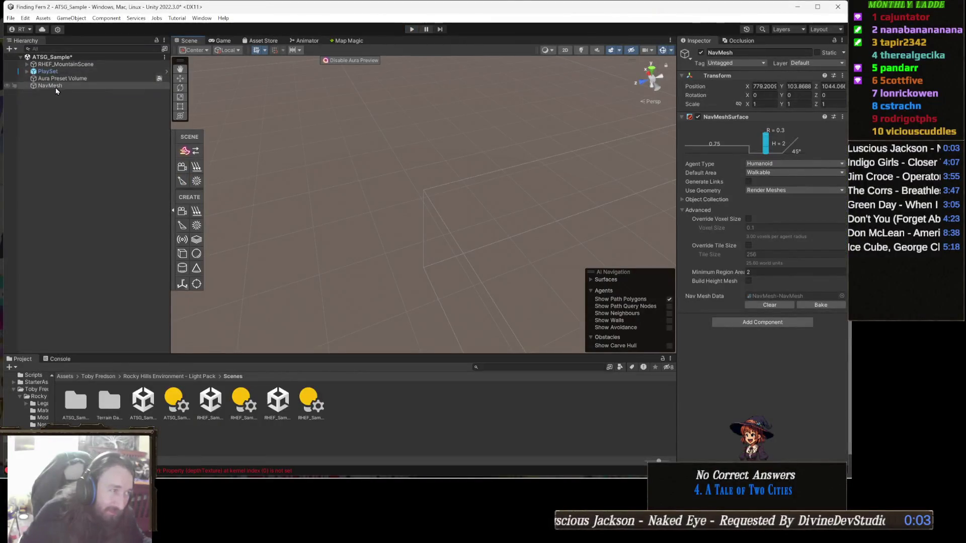
click(65, 71)
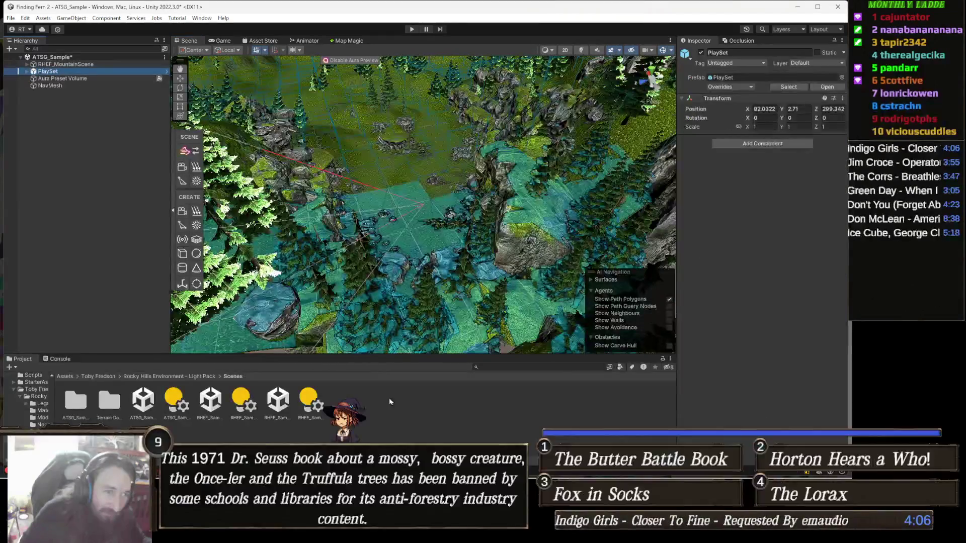
click(415, 206)
scroll(414, 242, down, 5)
mouse_move(414, 277)
mouse_down()
mouse_move(396, 179)
mouse_move(573, 218)
mouse_move(536, 173)
mouse_move(301, 222)
mouse_up()
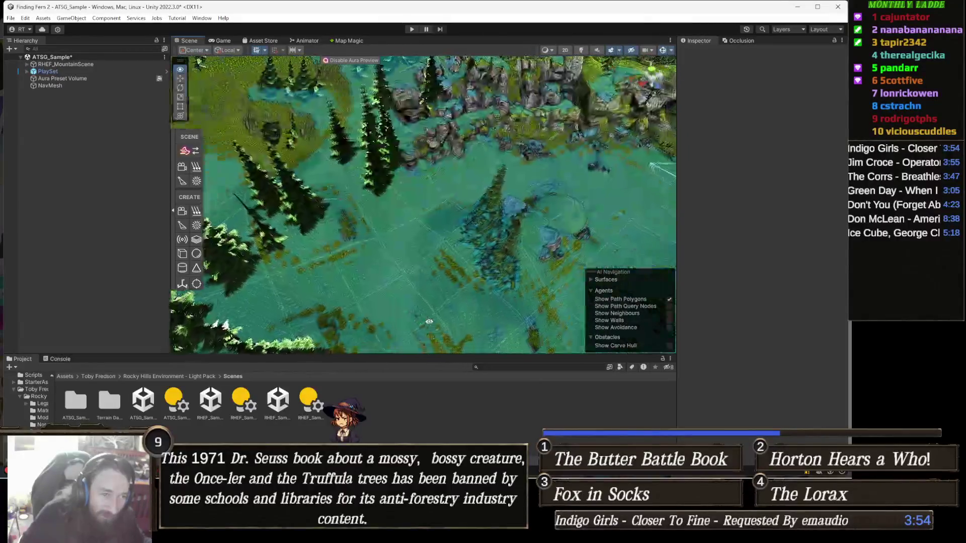
mouse_move(391, 261)
mouse_down()
mouse_move(434, 248)
mouse_move(410, 237)
mouse_move(276, 254)
mouse_up()
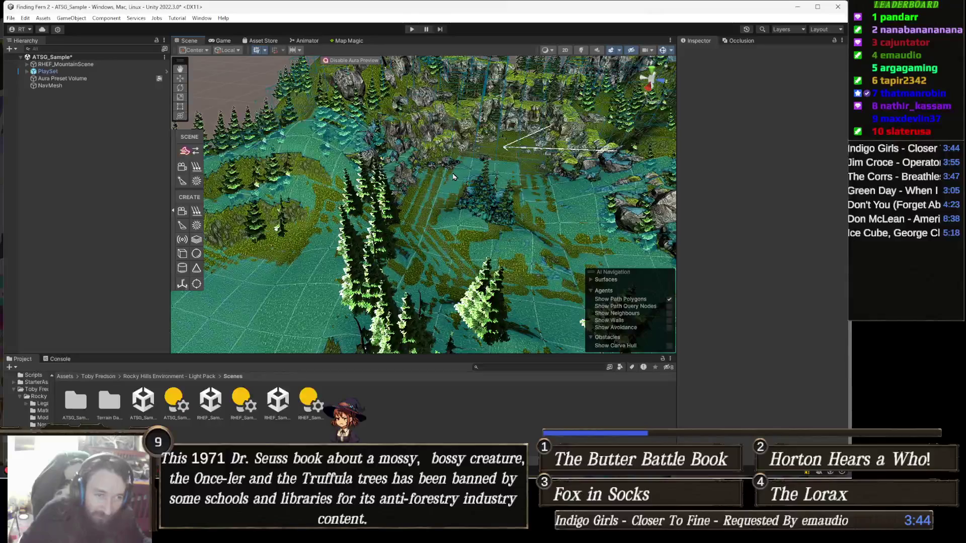
mouse_move(496, 126)
mouse_down()
mouse_move(425, 215)
mouse_move(398, 200)
mouse_up()
mouse_move(528, 218)
mouse_down()
mouse_move(463, 206)
mouse_move(442, 305)
mouse_move(459, 250)
mouse_move(395, 278)
mouse_move(371, 261)
mouse_move(371, 230)
mouse_up()
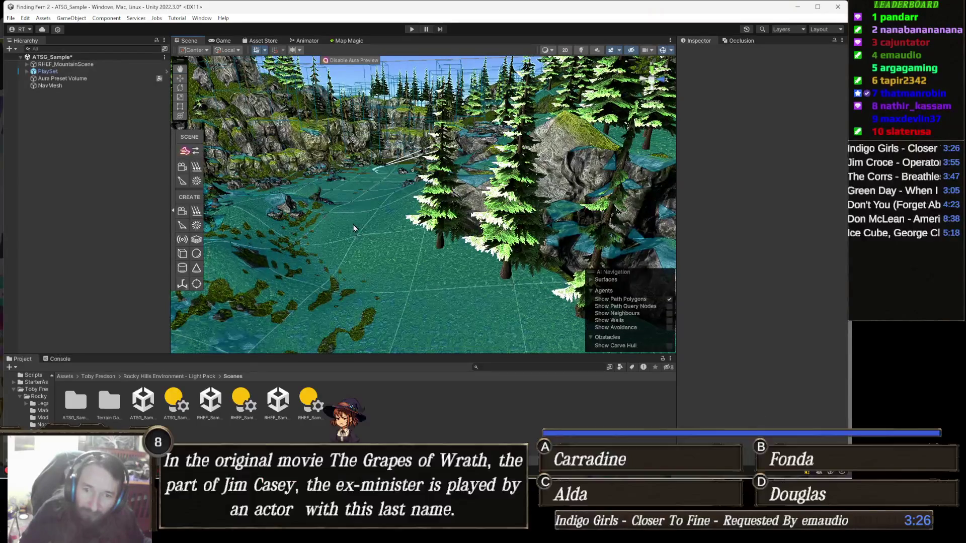
mouse_move(365, 245)
mouse_down()
mouse_move(375, 231)
mouse_move(396, 236)
mouse_up()
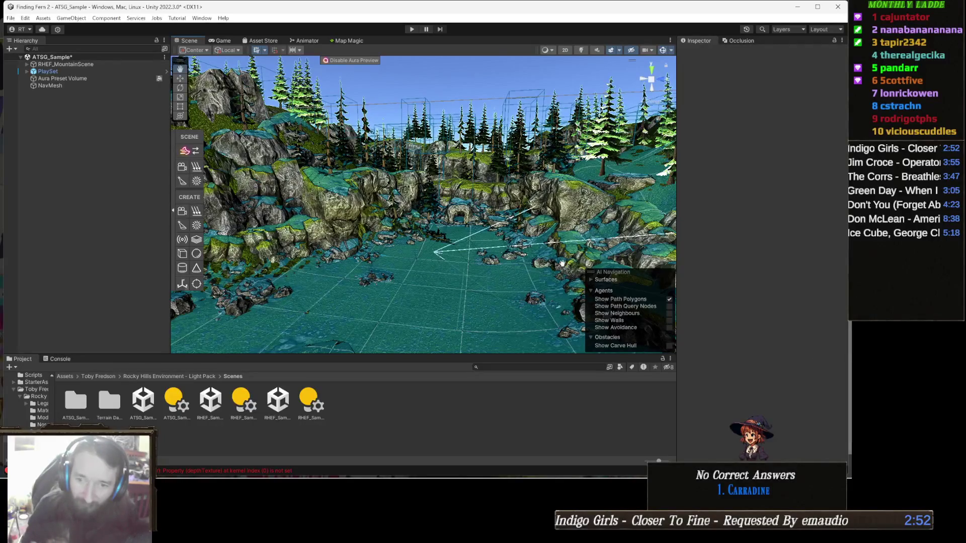
- Zoom and orbit around the dark rock pillar, then run a brief play-mode test and stop it
scroll(564, 268, up, 10)
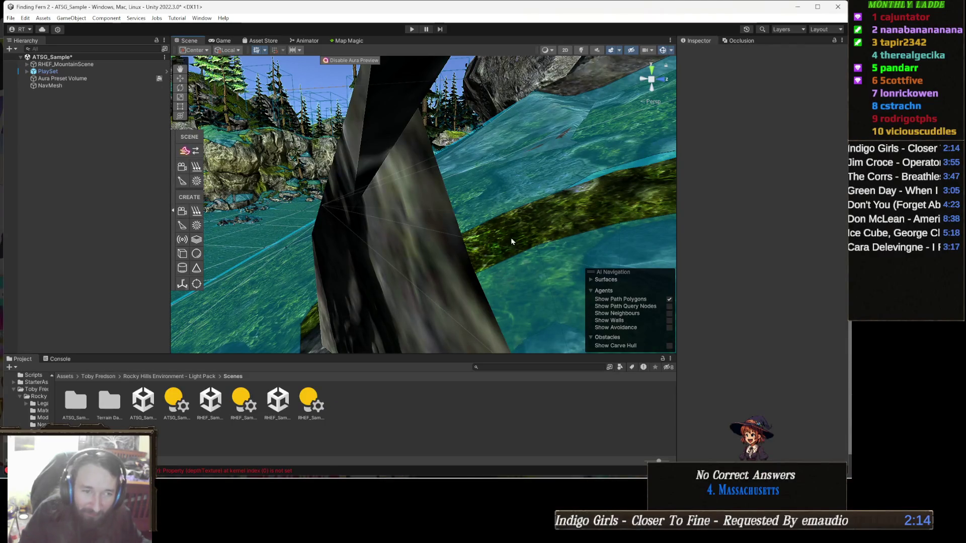
mouse_move(470, 201)
mouse_down()
mouse_move(457, 202)
mouse_move(479, 197)
mouse_move(468, 191)
mouse_move(461, 211)
mouse_up()
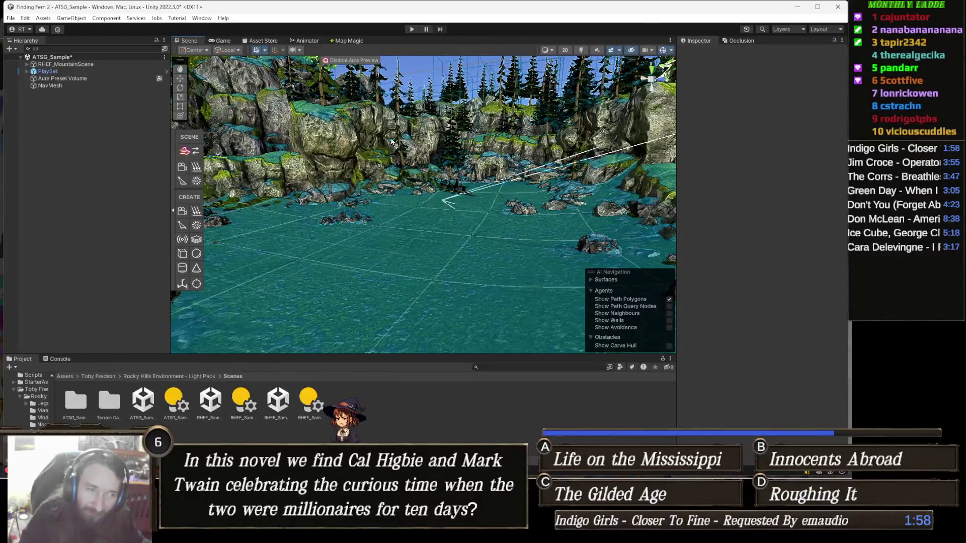
click(412, 30)
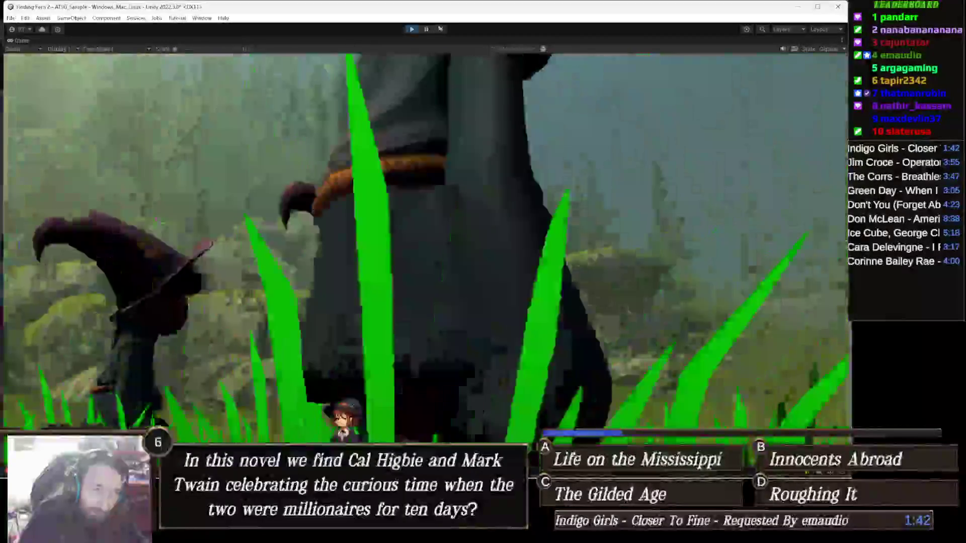
click(411, 29)
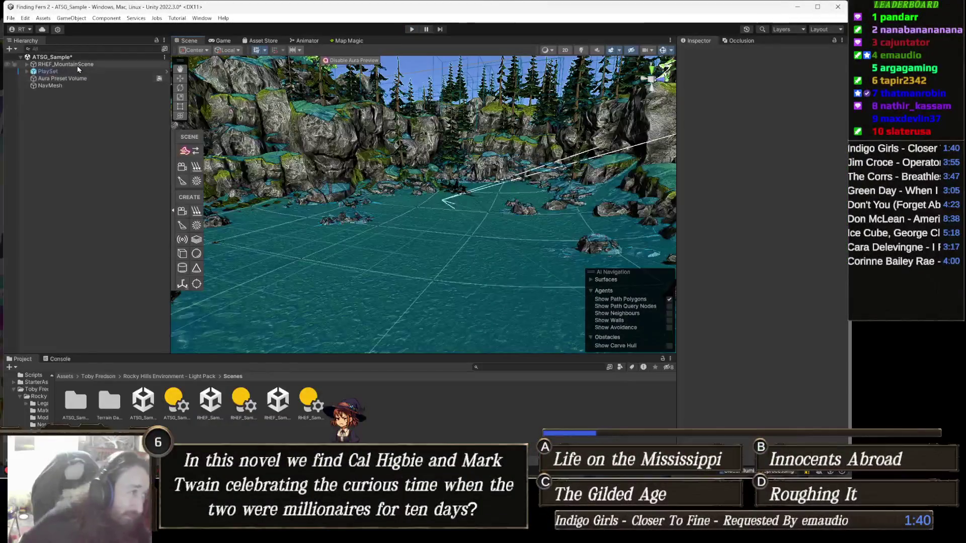
- Expand PlaySet, inspect MainCamera, then select PlayerFollowCamera and check its Follow target
click(79, 71)
key(Right)
click(99, 79)
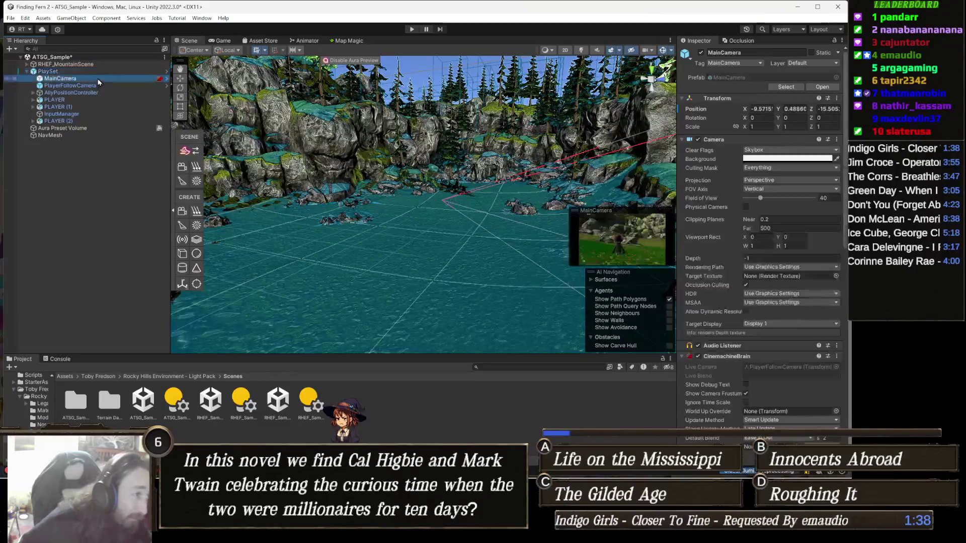
scroll(766, 238, down, 15)
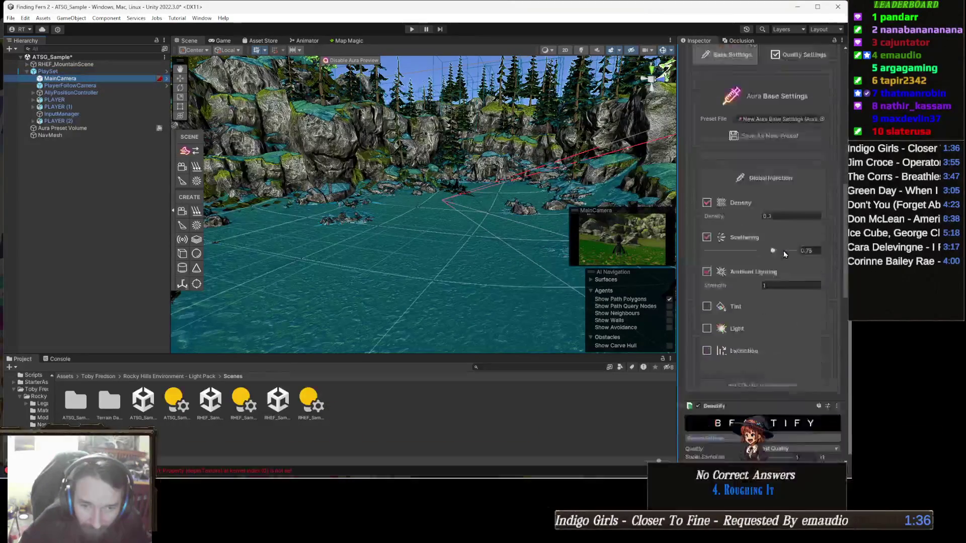
scroll(766, 238, up, 15)
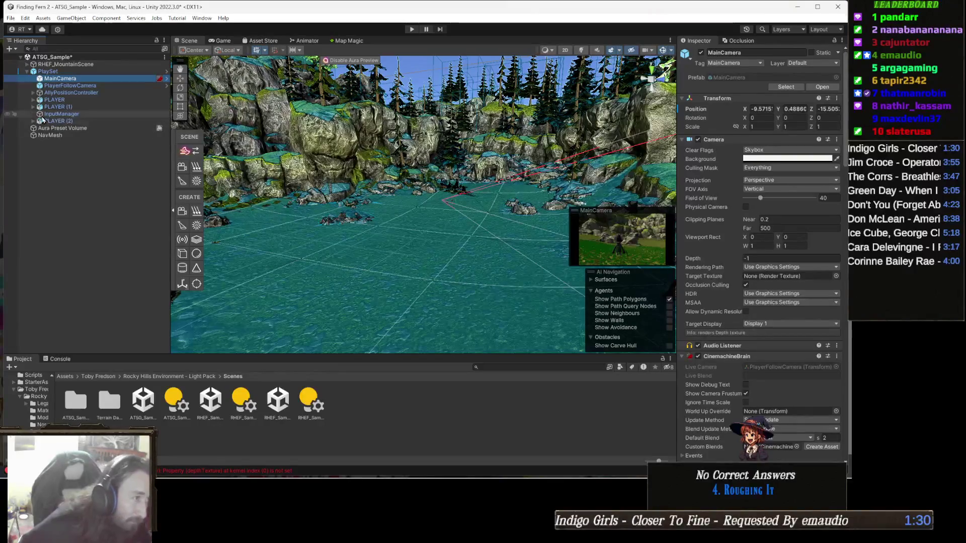
click(122, 88)
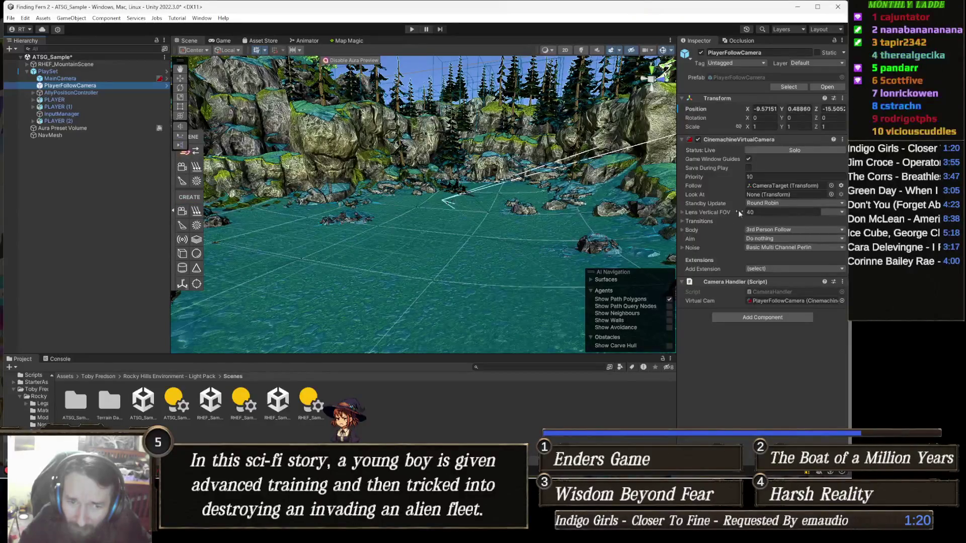
click(814, 187)
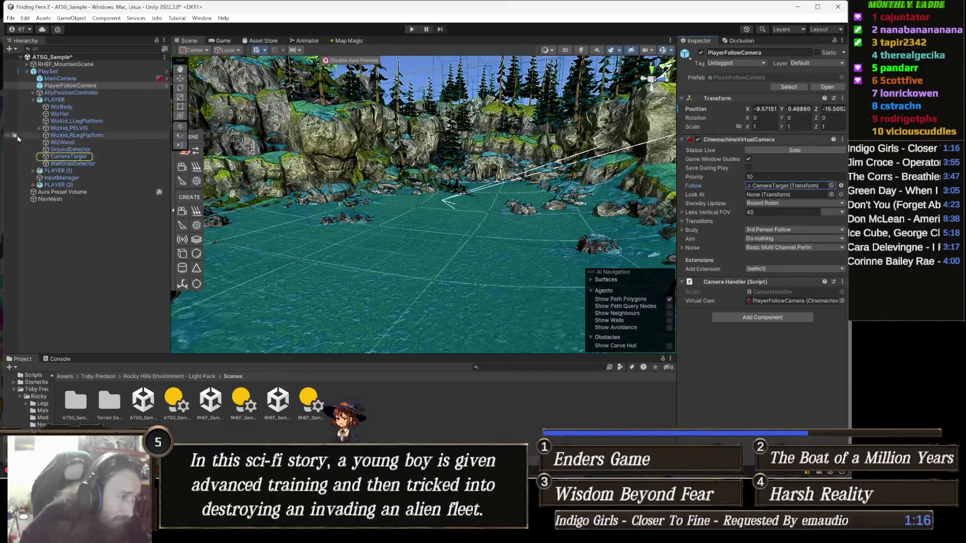
- Frame the PLAYER's CameraTarget in the scene, orbit out to view it, then reselect PlayerFollowCamera
double_click(62, 156)
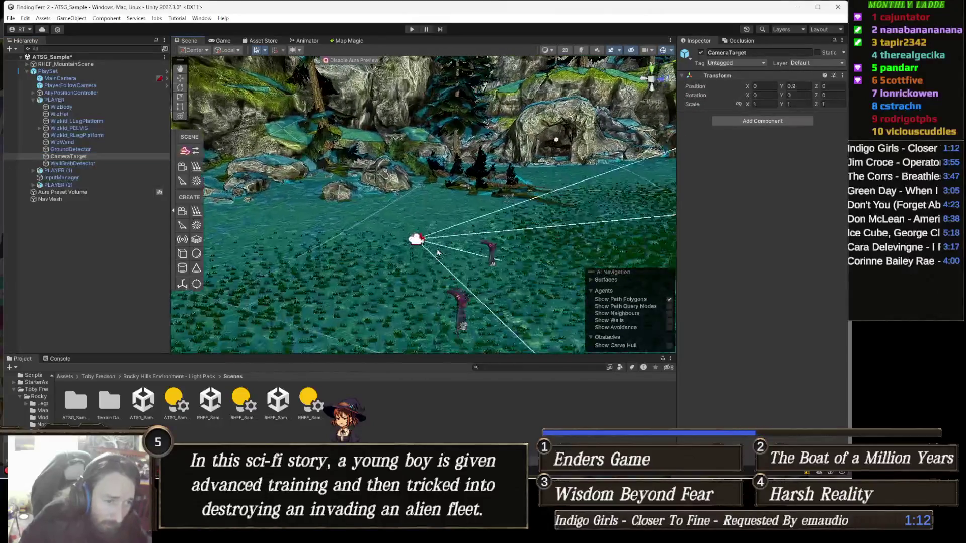
mouse_move(449, 265)
mouse_down()
mouse_move(377, 266)
mouse_move(424, 273)
mouse_up()
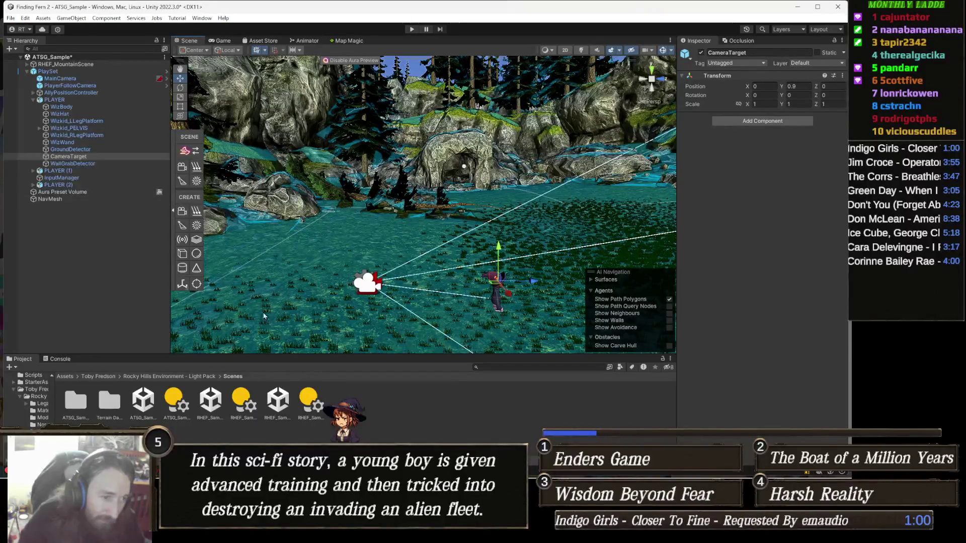
click(93, 86)
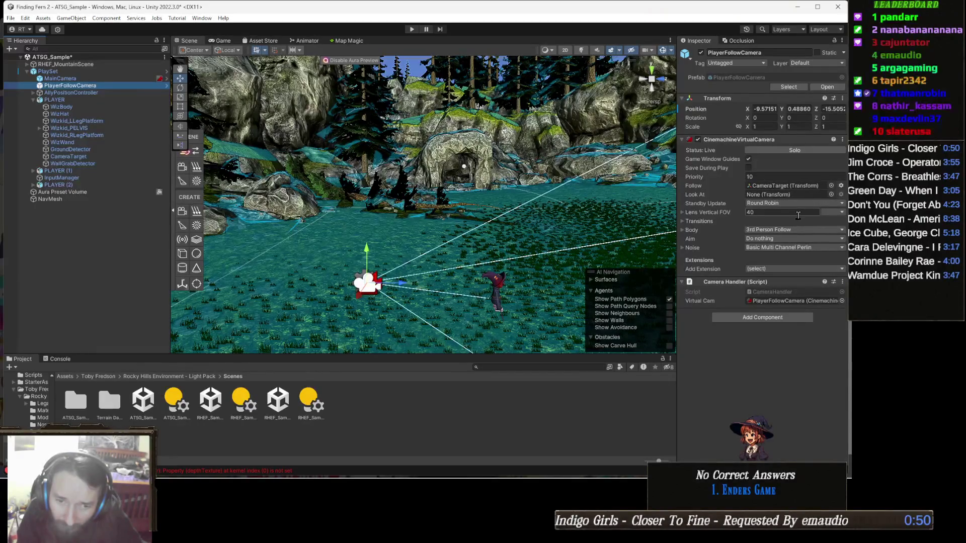
- Toggle the virtual camera's Body and Lens foldouts, leaving Body expanded with damping and distance visible
click(691, 231)
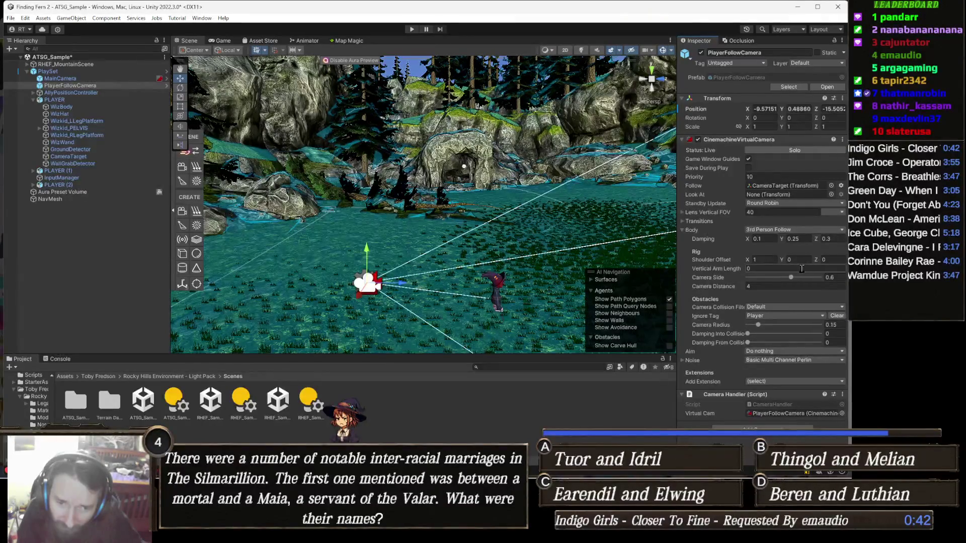
mouse_move(701, 262)
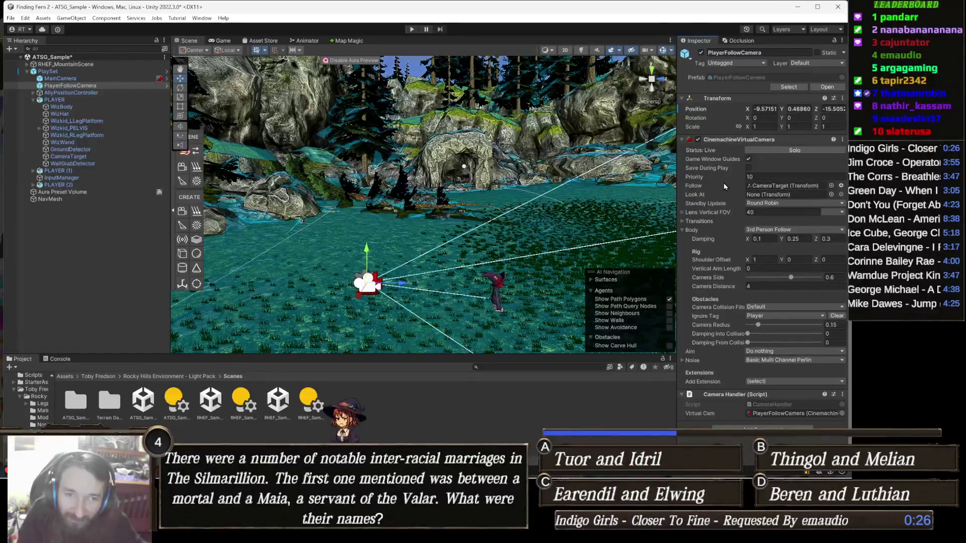
click(696, 232)
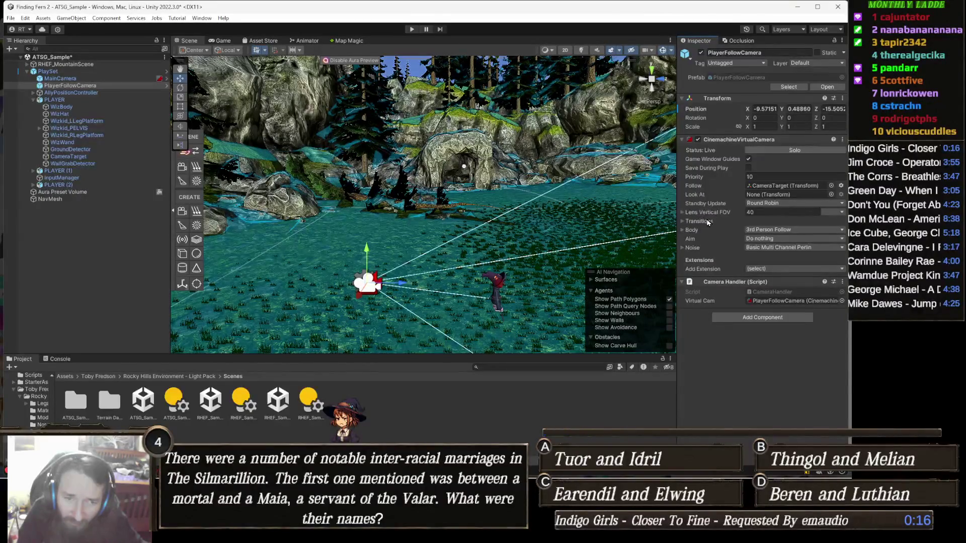
click(683, 212)
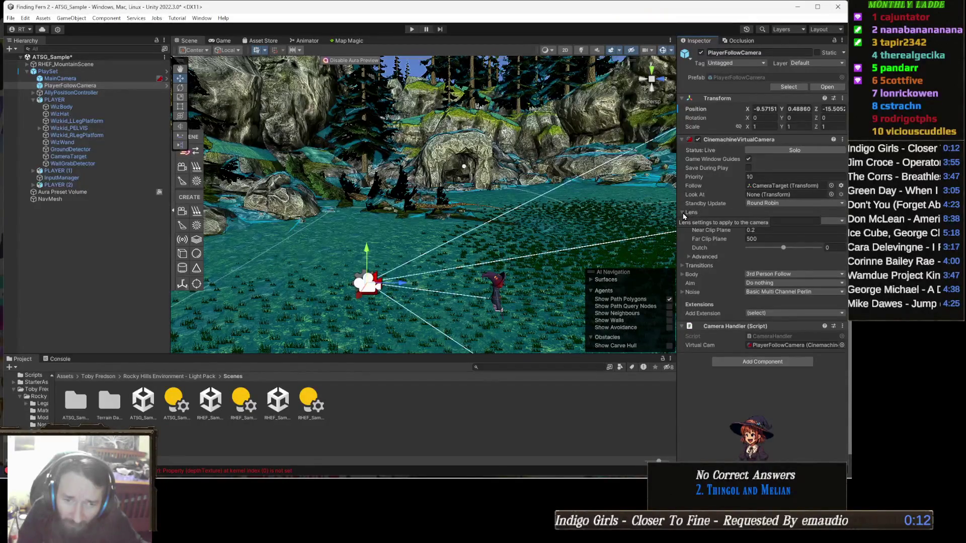
click(683, 213)
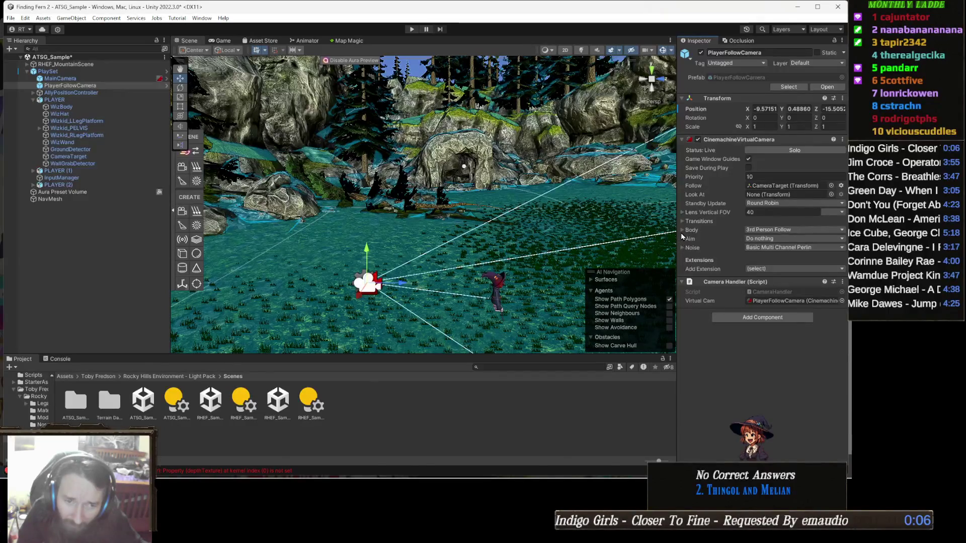
click(682, 232)
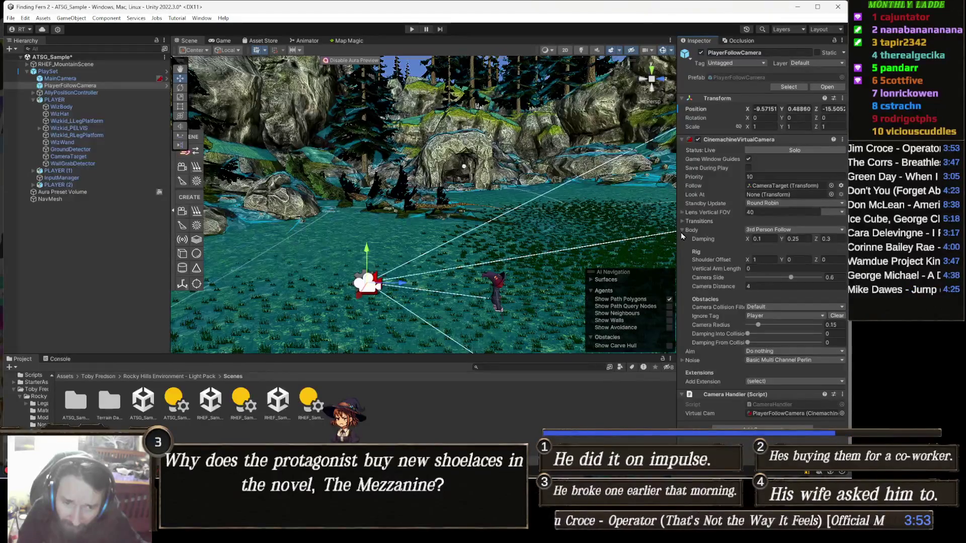
- Set the Body's Camera Distance from 4 to 6 and start Play mode to test it
click(773, 289)
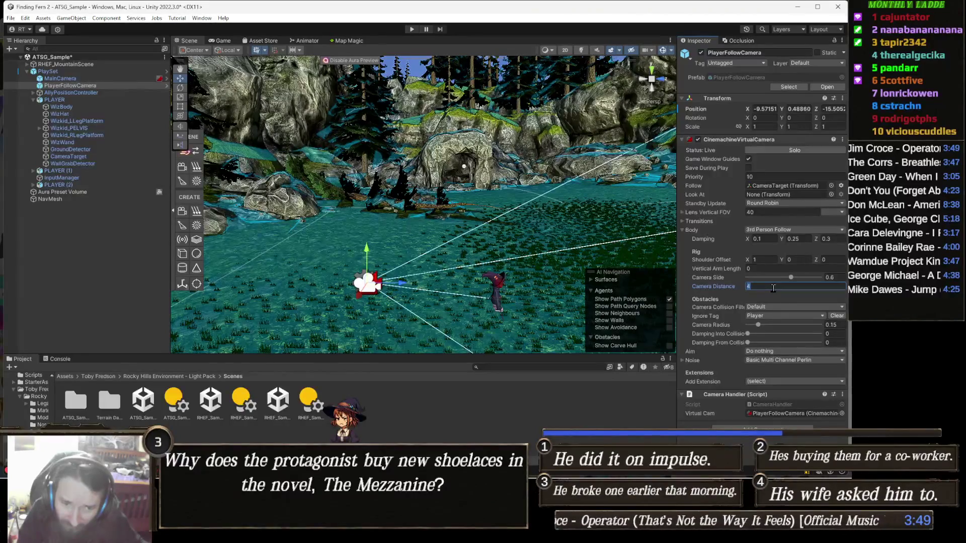
text(6)
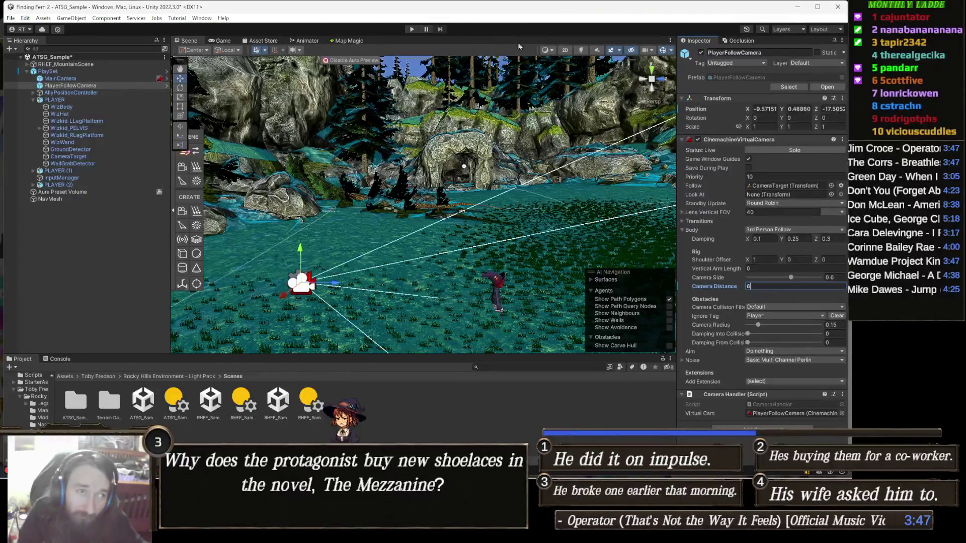
click(412, 29)
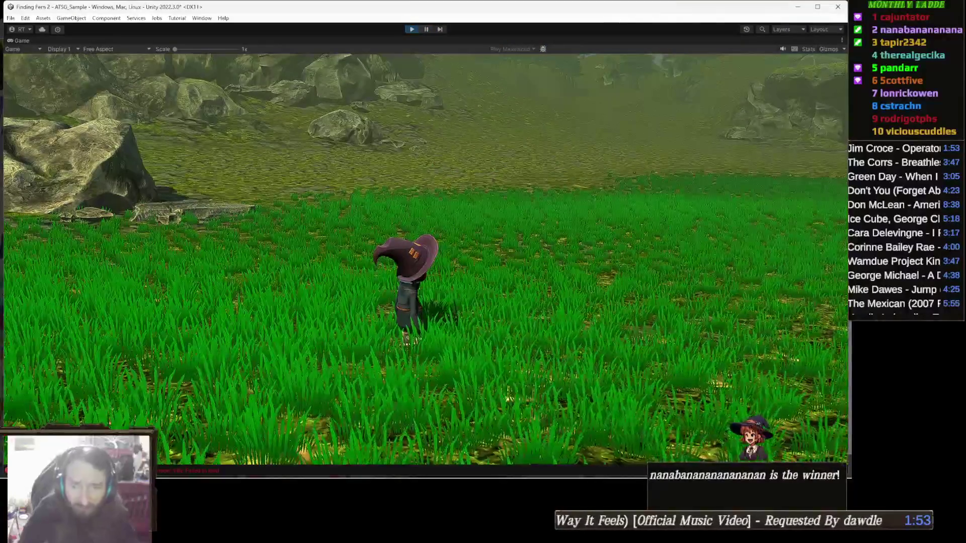
- Walk the wizard forward with W through the tall grass meadow toward the rocky hills
key(w)
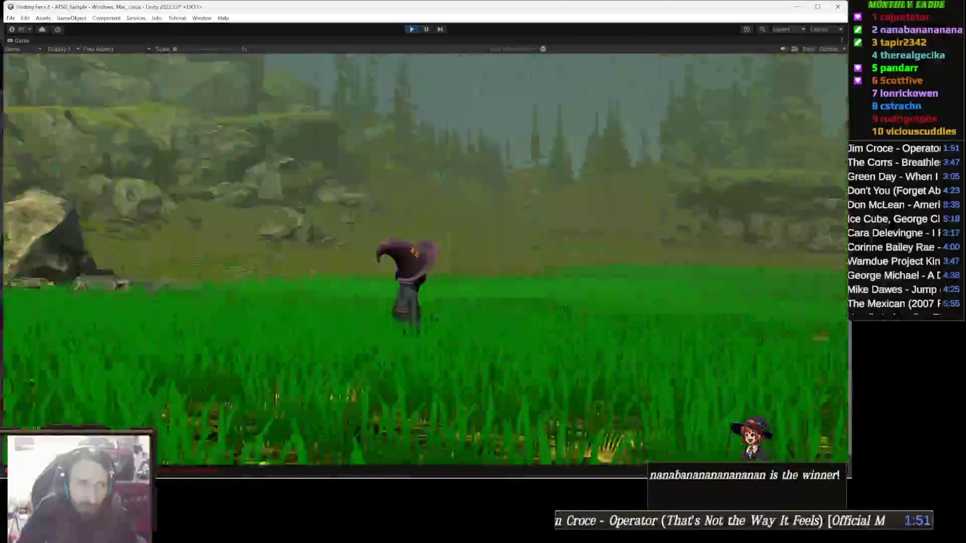
key(w)
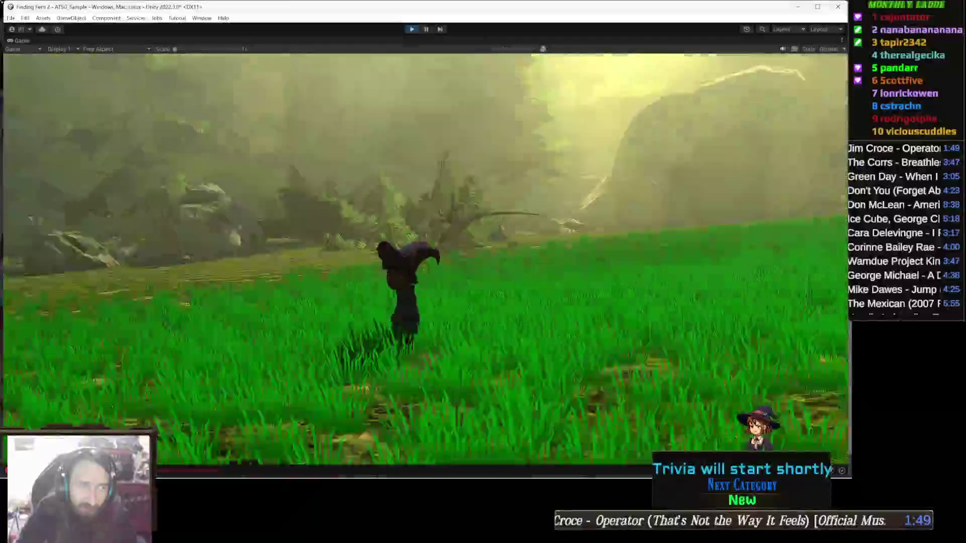
key(w)
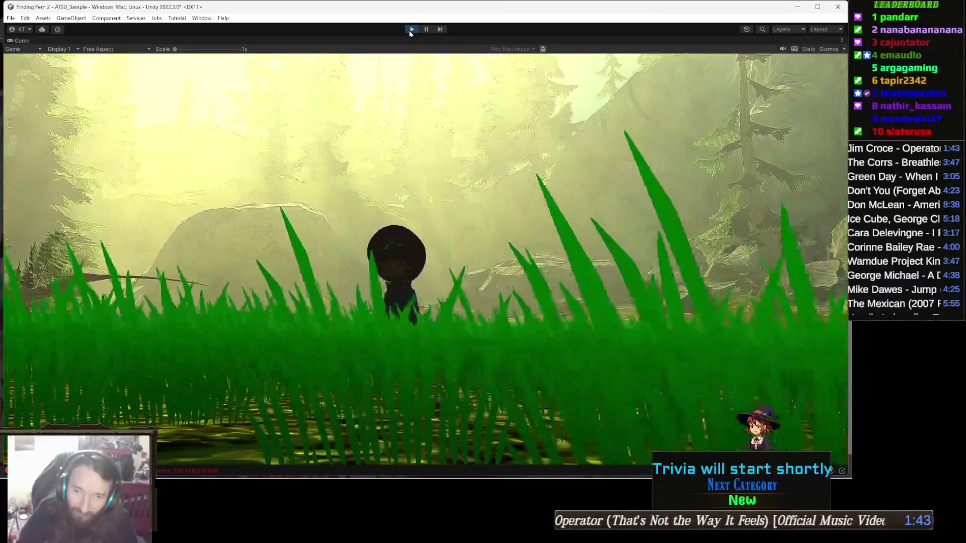
- Exit play mode, pan to the riverside rocks, and browse Assets into 3DForge to Fantasy Exteriors
click(410, 31)
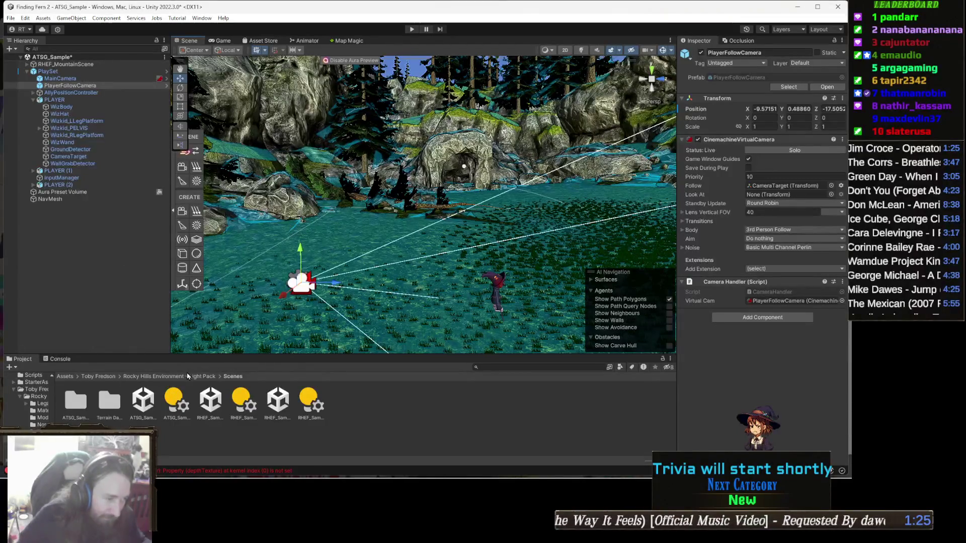
mouse_move(403, 261)
mouse_down()
mouse_move(282, 263)
mouse_move(313, 254)
mouse_move(418, 287)
mouse_move(430, 262)
mouse_move(375, 277)
mouse_move(402, 305)
mouse_up()
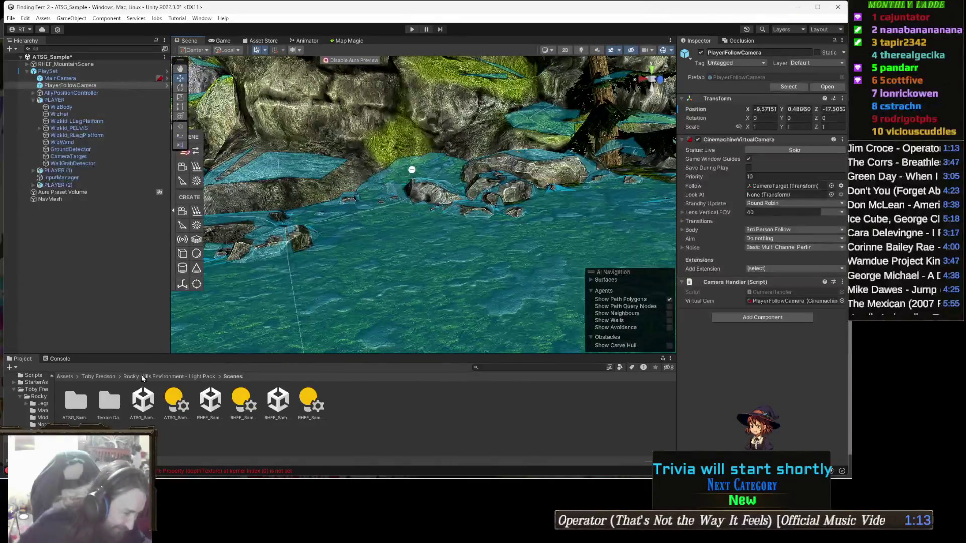
click(64, 377)
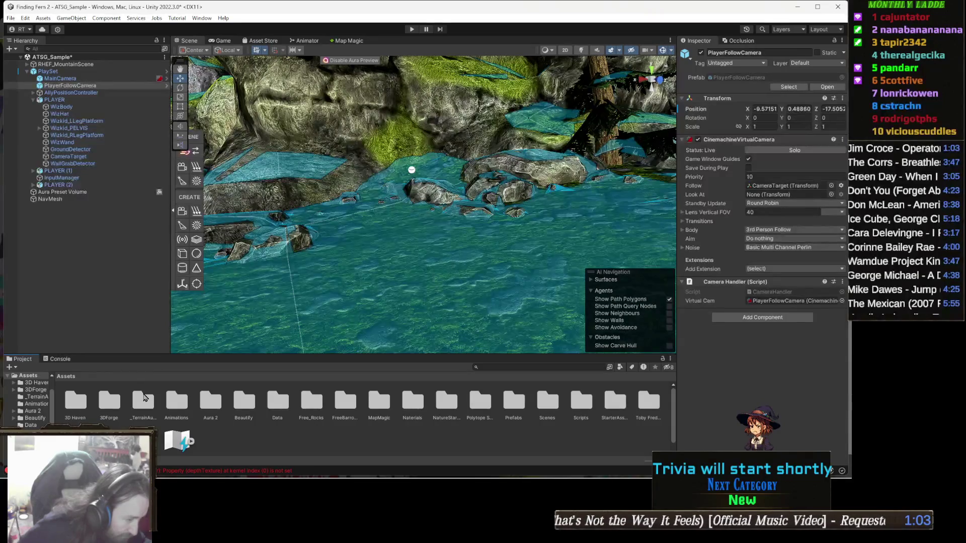
double_click(106, 400)
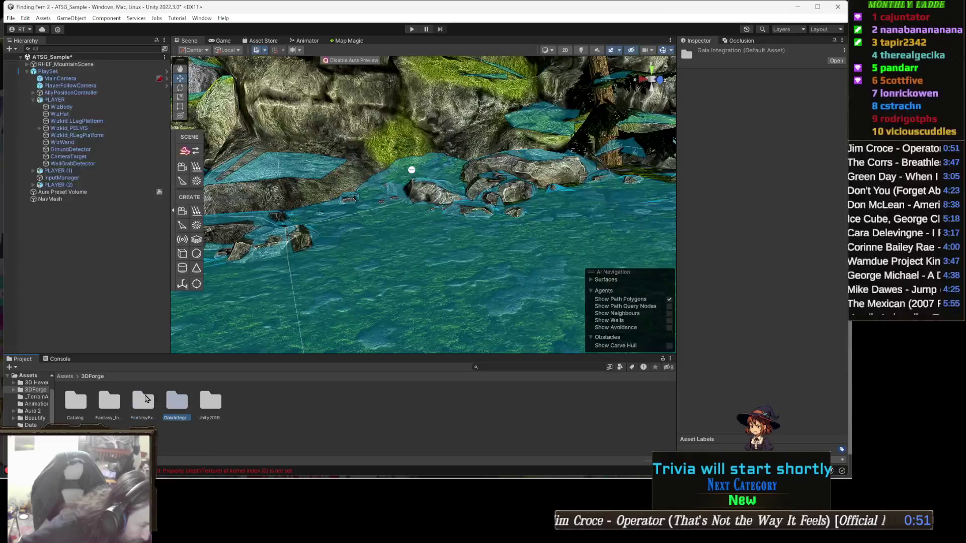
click(149, 400)
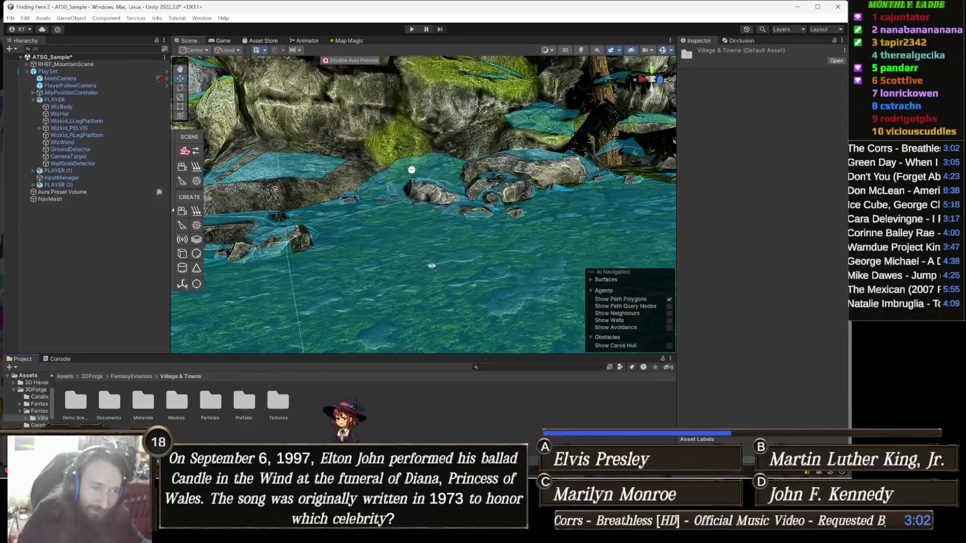
- Open Prefabs > Buildings, step through Country Side, Farm, Forest Village and Medieval Village, and browse Medieval Village
drag(433, 271, 453, 251)
double_click(244, 401)
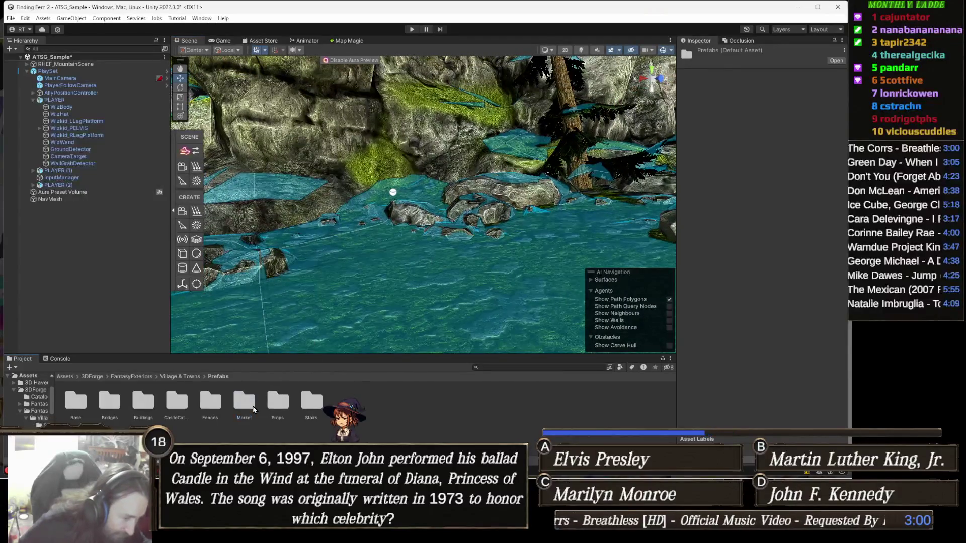
double_click(143, 403)
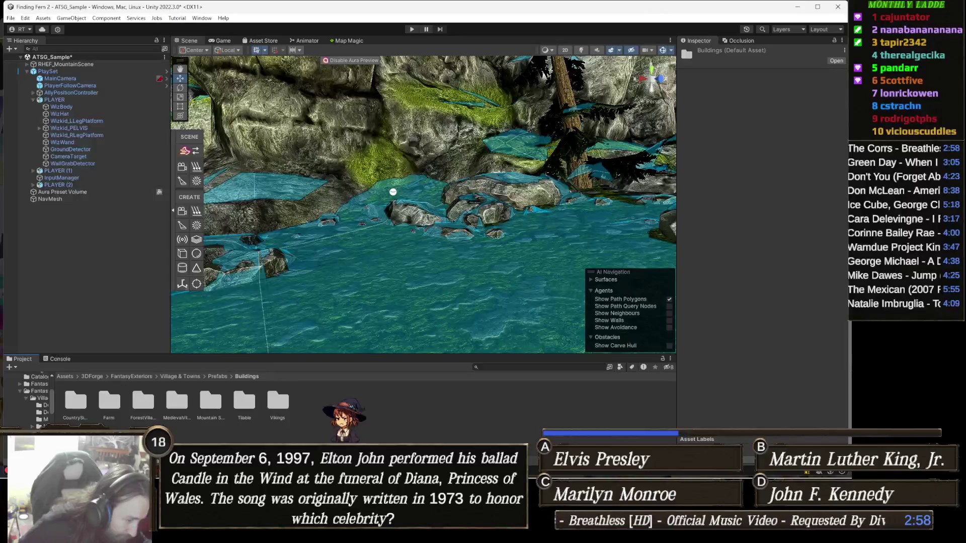
click(86, 401)
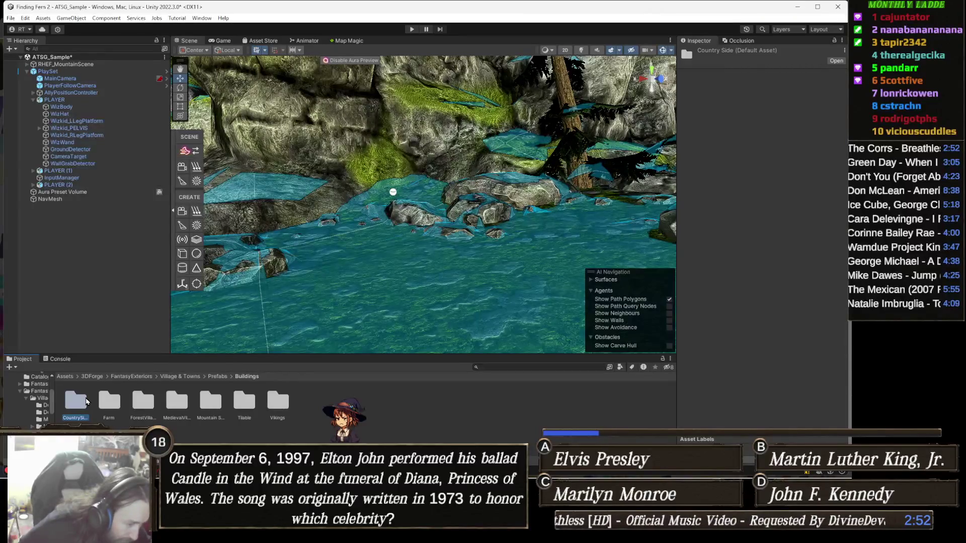
key(Right)
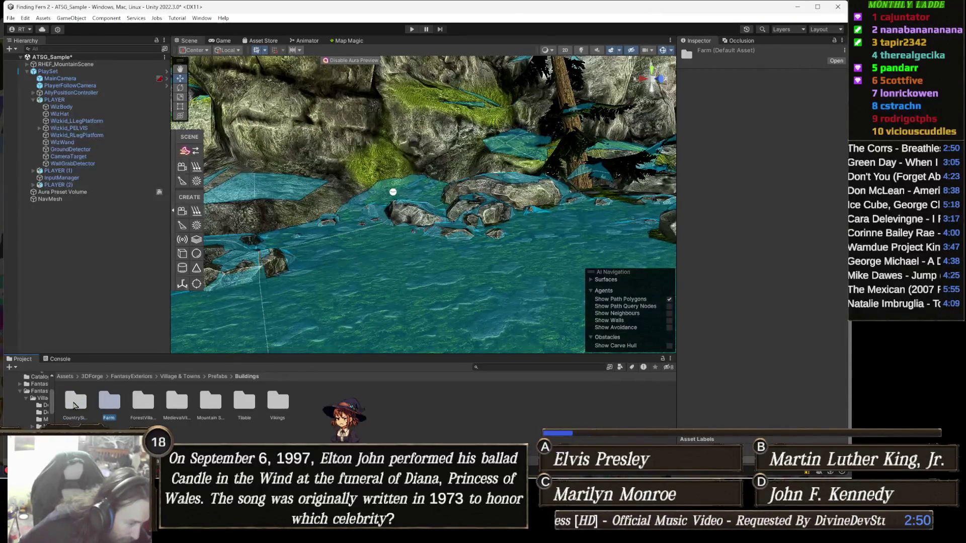
key(Right)
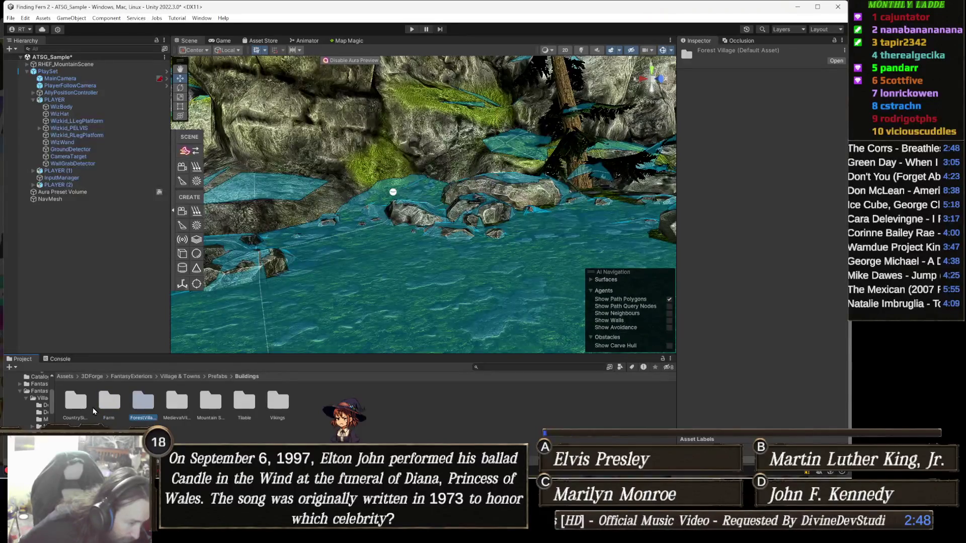
key(Right)
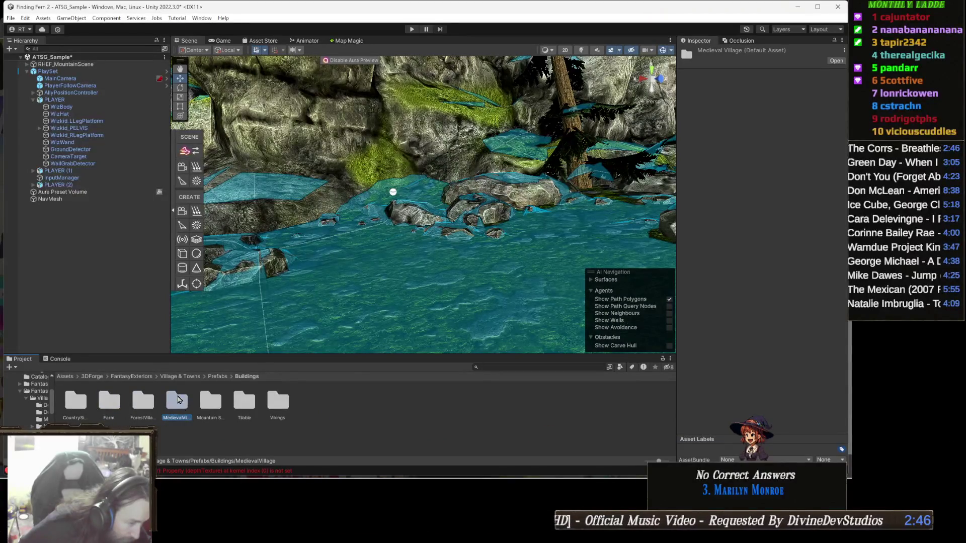
double_click(177, 401)
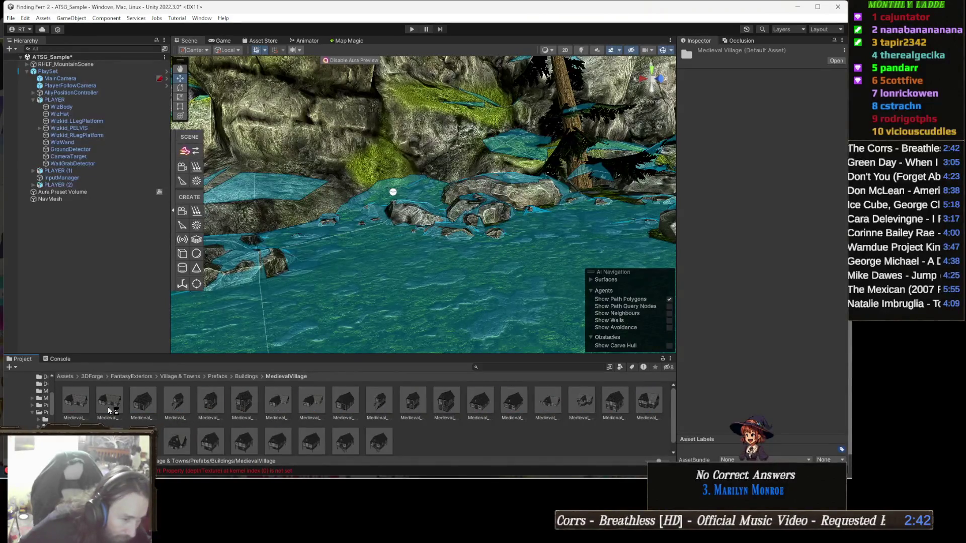
scroll(109, 410, down, 1)
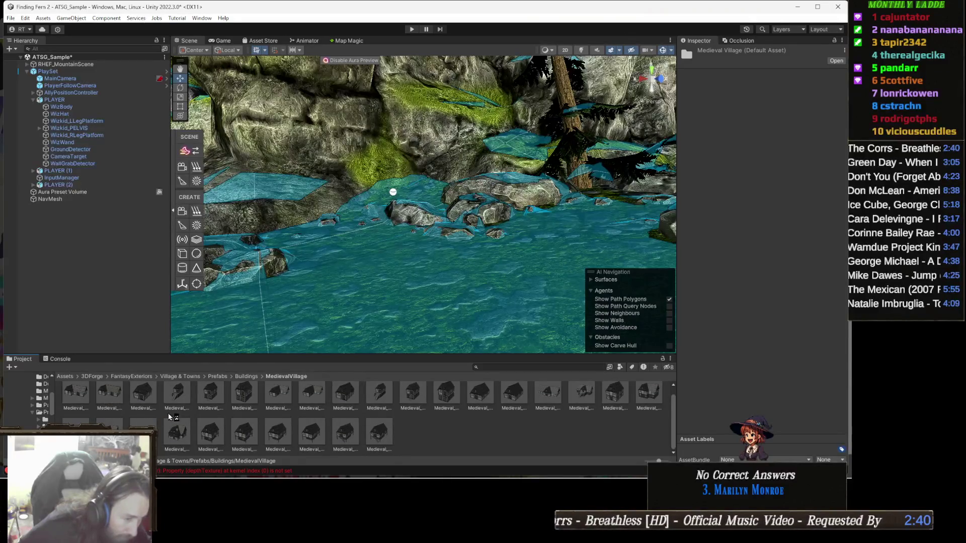
- Browse Forest Village, then open Mountain Side and drag one of its buildings into the scene
click(247, 377)
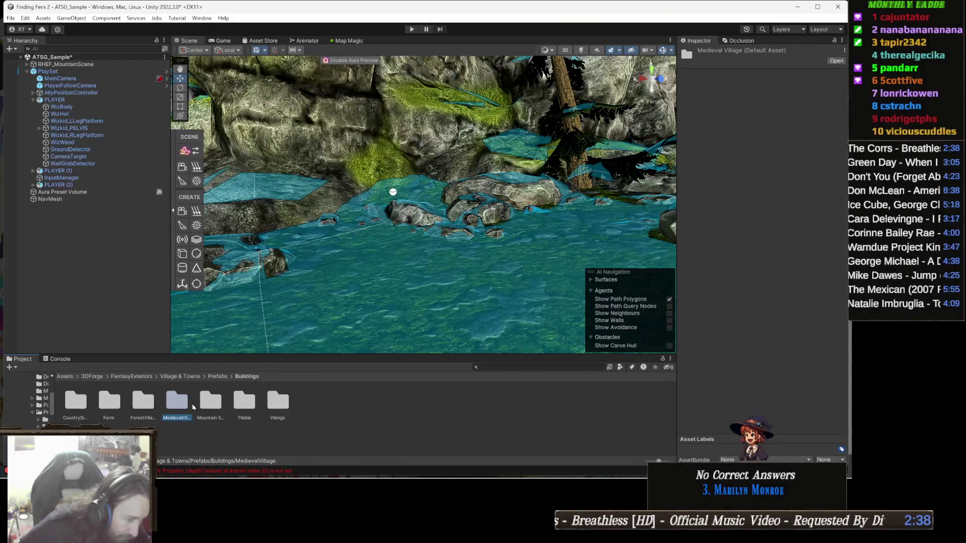
double_click(143, 401)
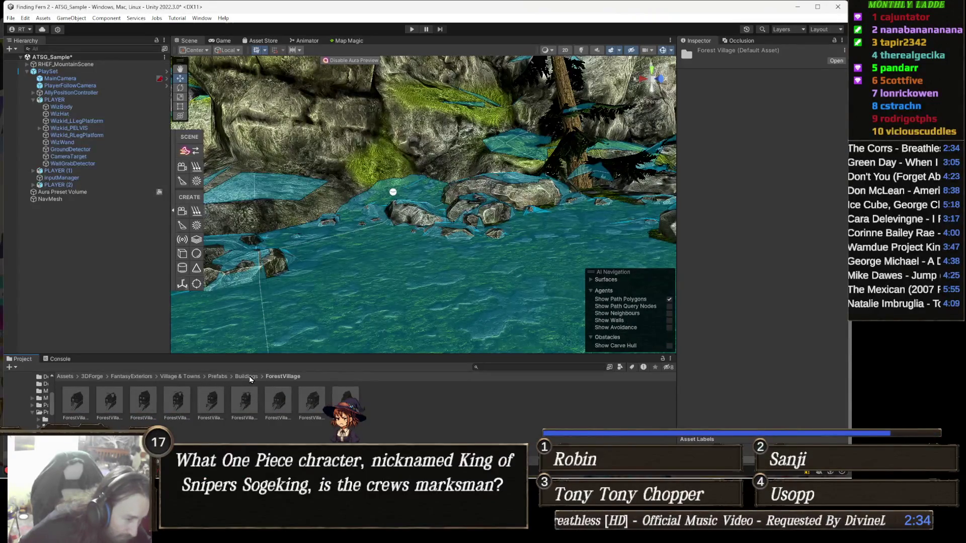
click(247, 377)
double_click(215, 404)
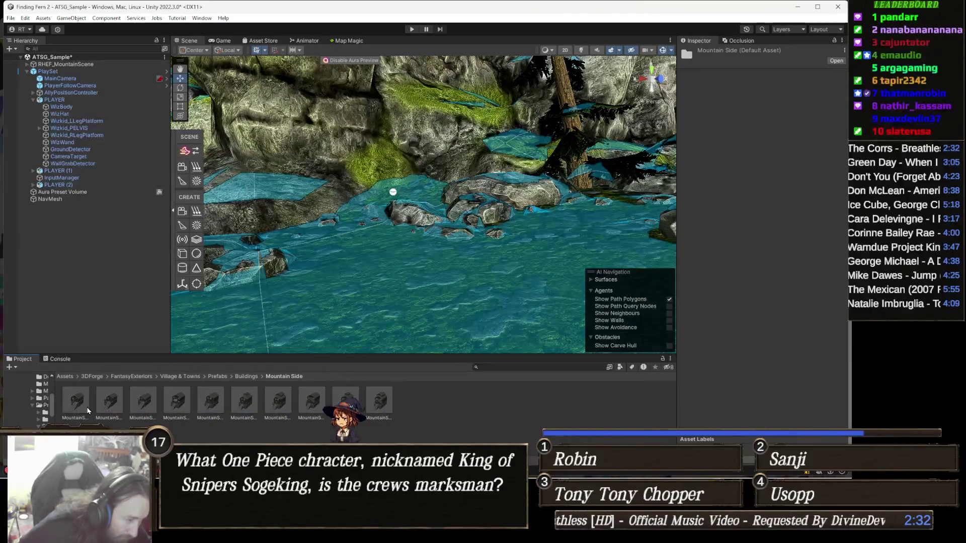
drag(211, 401, 420, 281)
- Frame the new Mountain Side building with F and zoom in and out to inspect it
key(f)
scroll(453, 282, up, 3)
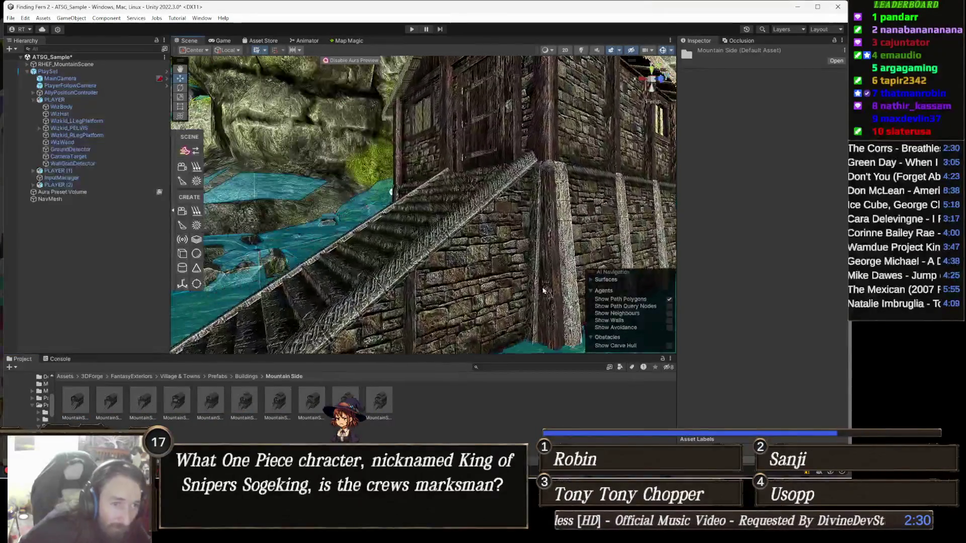
scroll(502, 282, up, 5)
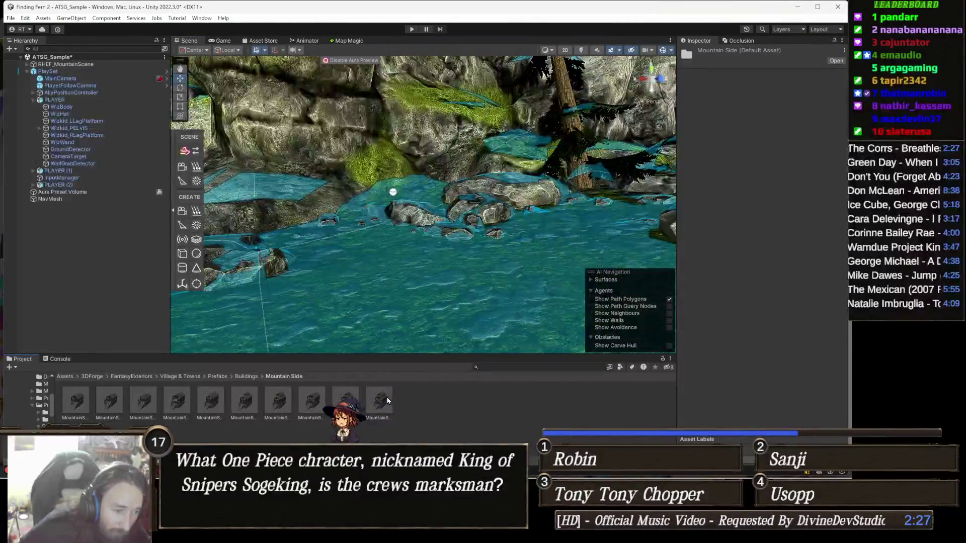
scroll(456, 275, down, 5)
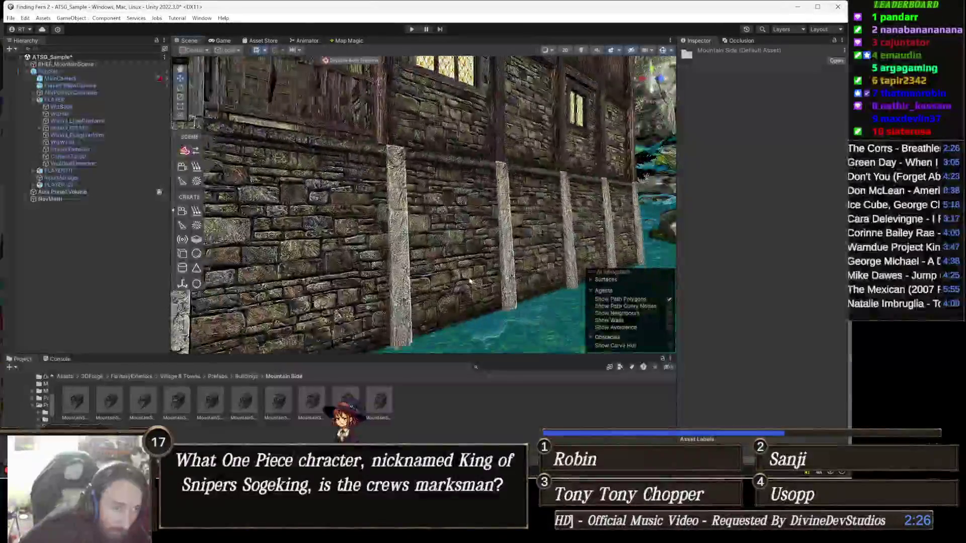
scroll(455, 276, up, 5)
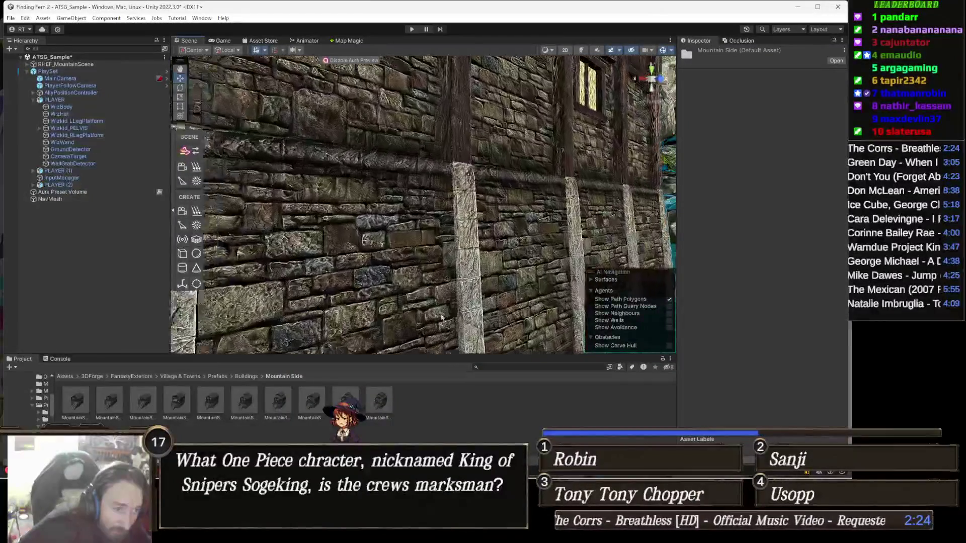
scroll(372, 342, down, 5)
scroll(383, 347, up, 5)
- Return to the Buildings folder and select the Medieval Village set
click(247, 377)
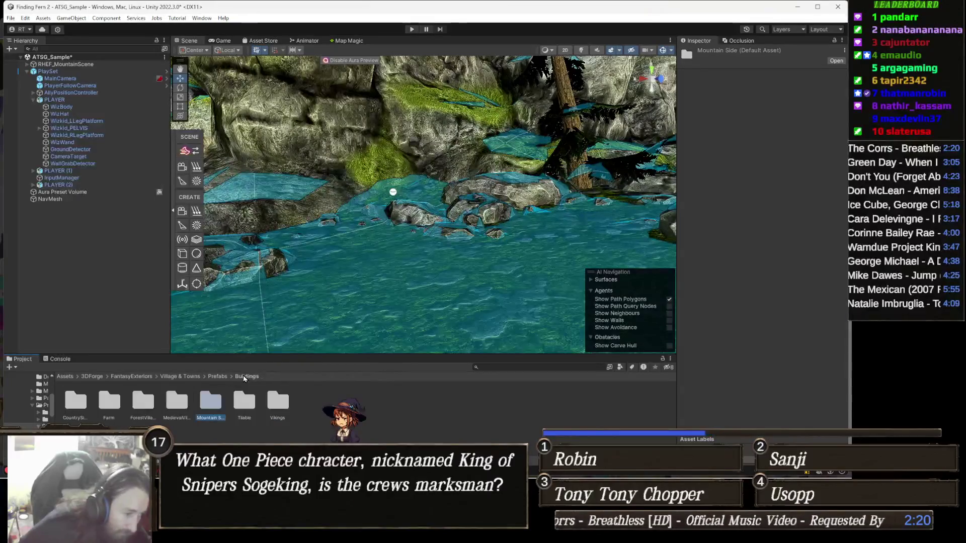
click(170, 403)
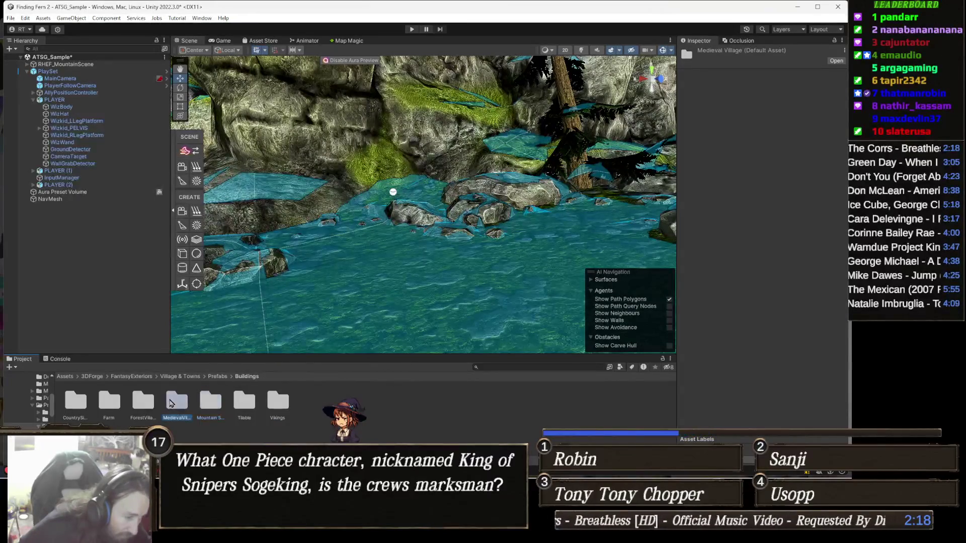
key(Right)
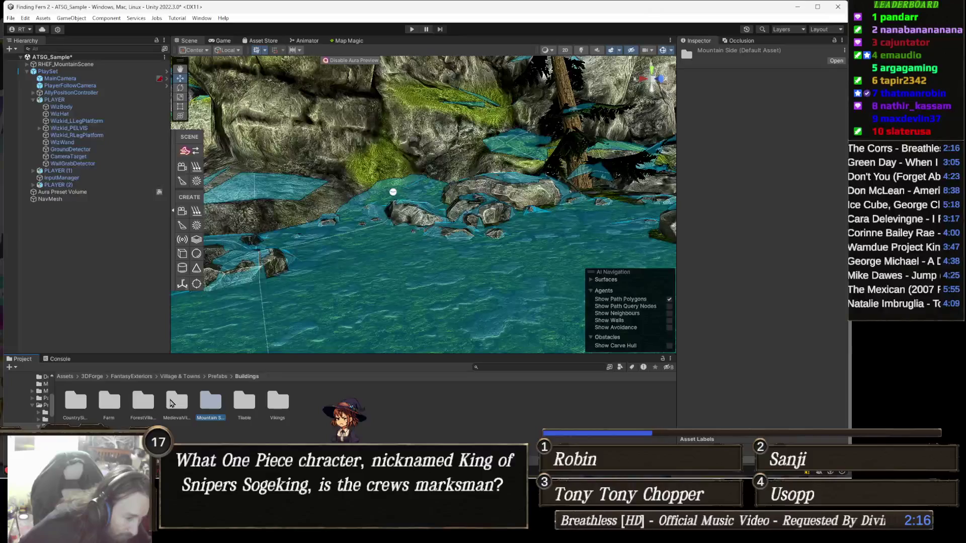
click(175, 406)
- Drag Medieval_Basic_01_SlateRoofB from the Medieval Village prefabs into the water by the rocks
double_click(173, 407)
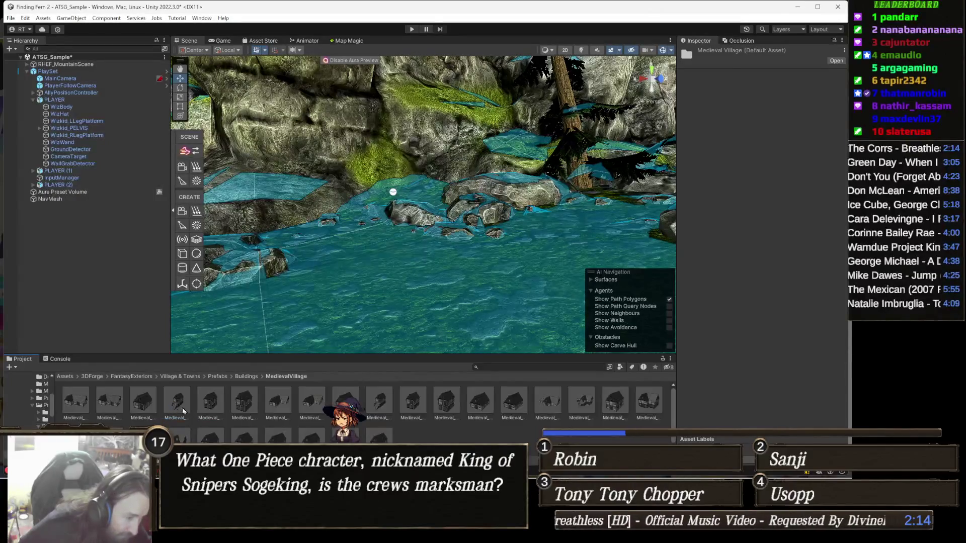
mouse_move(244, 405)
mouse_down()
mouse_move(362, 281)
mouse_move(386, 292)
mouse_move(486, 290)
mouse_move(428, 283)
mouse_move(461, 288)
mouse_up()
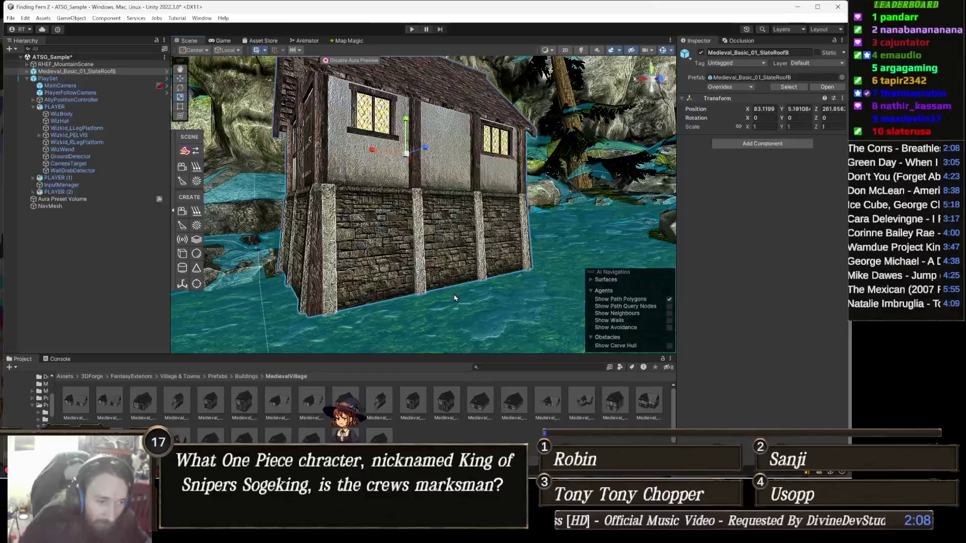
scroll(431, 296, up, 3)
scroll(432, 296, up, 2)
- Rotate the house to -64.479 on Y and lower it to Y 2.08 so its base sits in water
key(e)
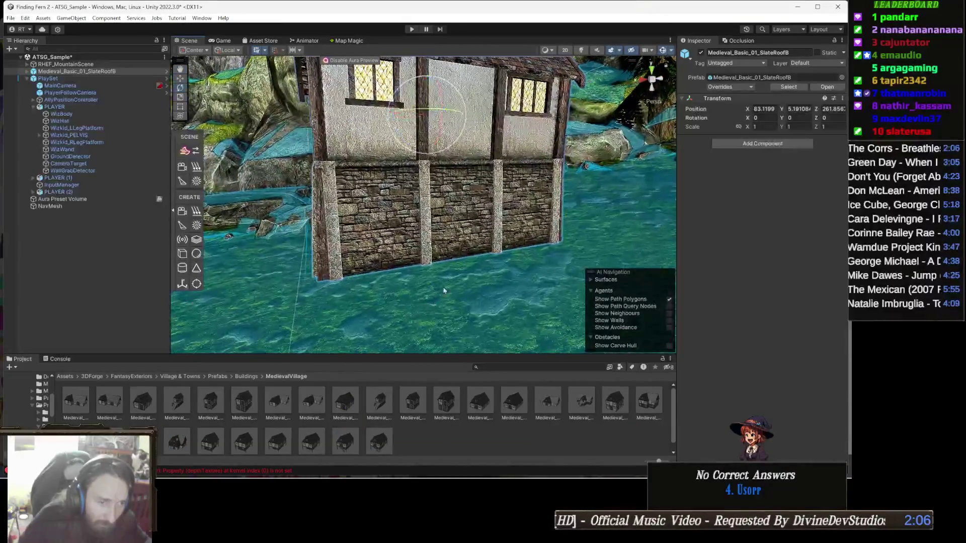
scroll(457, 292, down, 5)
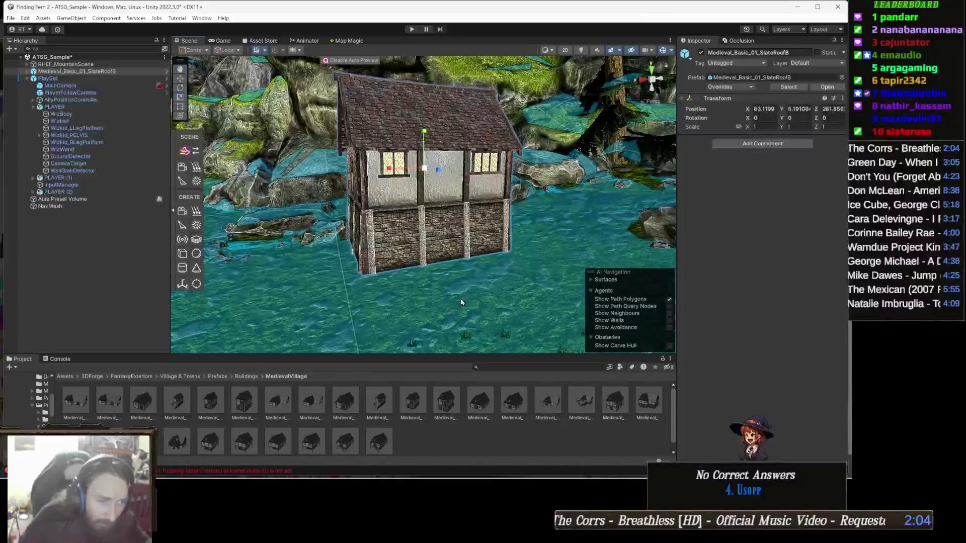
mouse_move(459, 173)
mouse_down()
mouse_move(375, 183)
mouse_move(498, 167)
mouse_move(387, 166)
mouse_up()
key(w)
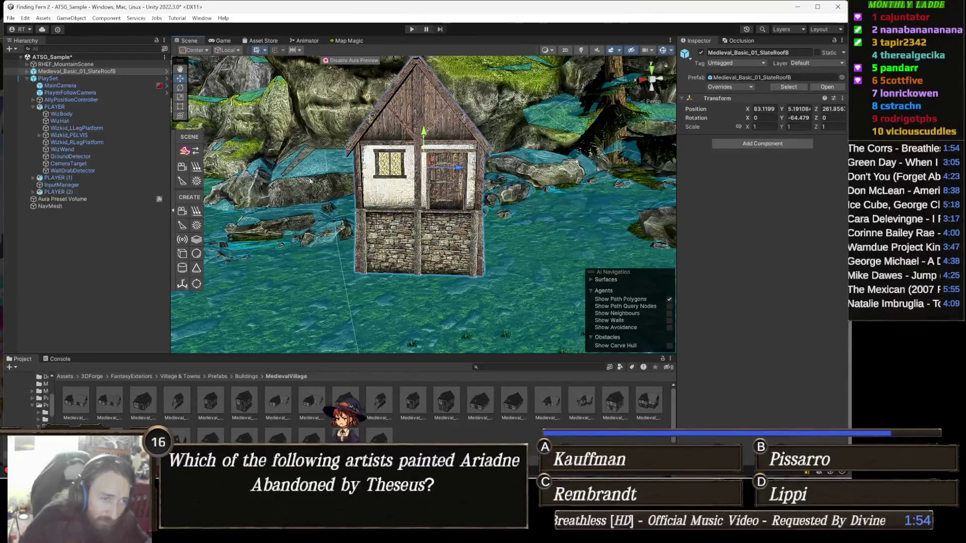
mouse_move(429, 133)
mouse_down()
mouse_move(430, 191)
mouse_move(326, 260)
mouse_move(402, 76)
mouse_move(393, 210)
mouse_move(452, 237)
mouse_move(438, 214)
mouse_move(451, 203)
mouse_up()
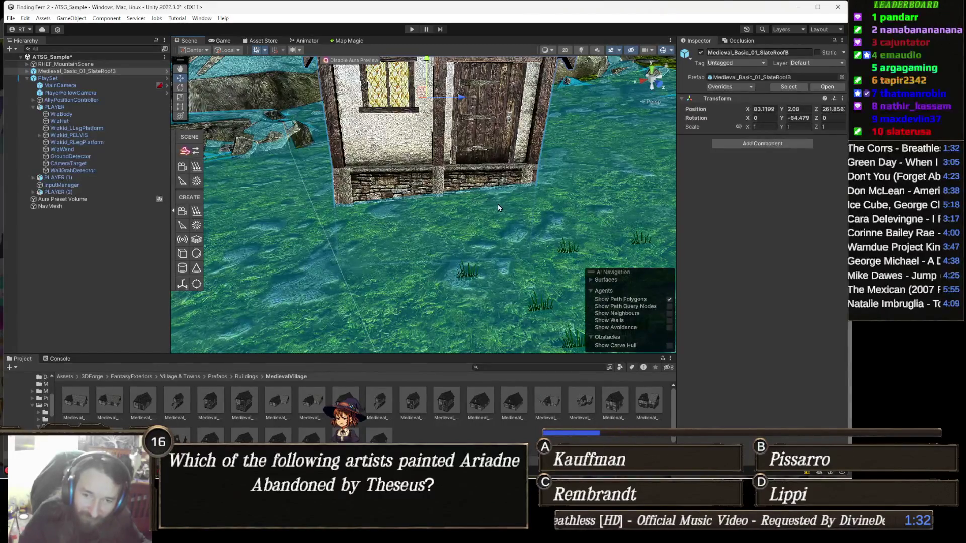
- Bring back the Medieval_Overhang_03_SlateRoof house and frame it in the view
mouse_move(505, 212)
mouse_down()
mouse_move(373, 217)
mouse_move(388, 223)
mouse_move(403, 216)
mouse_move(271, 199)
mouse_move(428, 192)
mouse_move(414, 188)
mouse_up()
key(f)
key(ctrl+z)
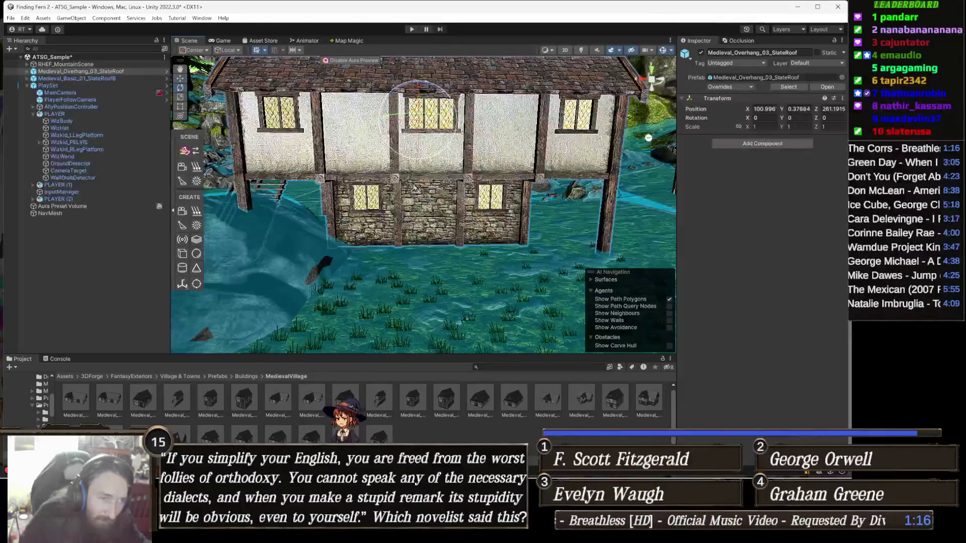
- Turn the overhang house about -72° on Y, then start play mode to test the scene
key(e)
mouse_move(437, 122)
mouse_down()
mouse_move(524, 114)
mouse_move(334, 199)
mouse_move(225, 199)
mouse_move(416, 121)
mouse_up()
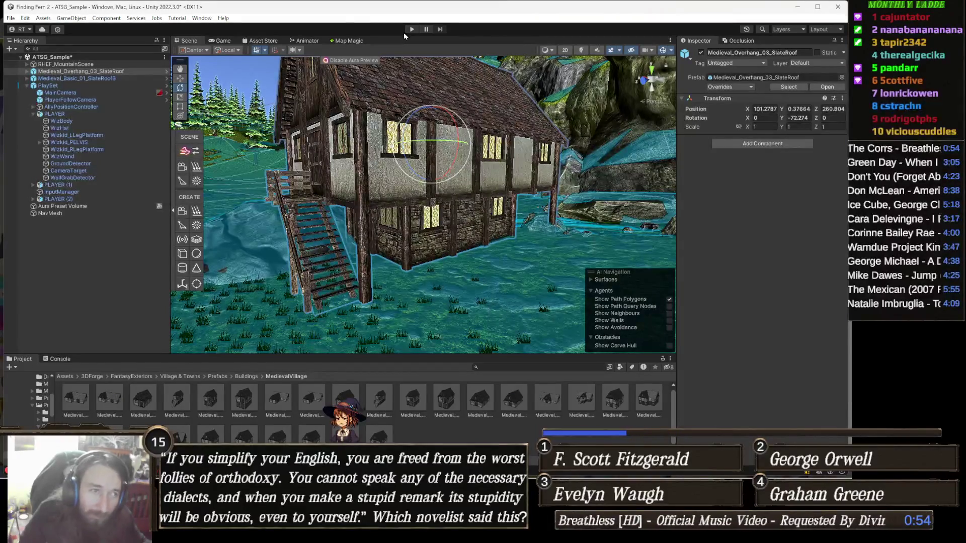
click(410, 29)
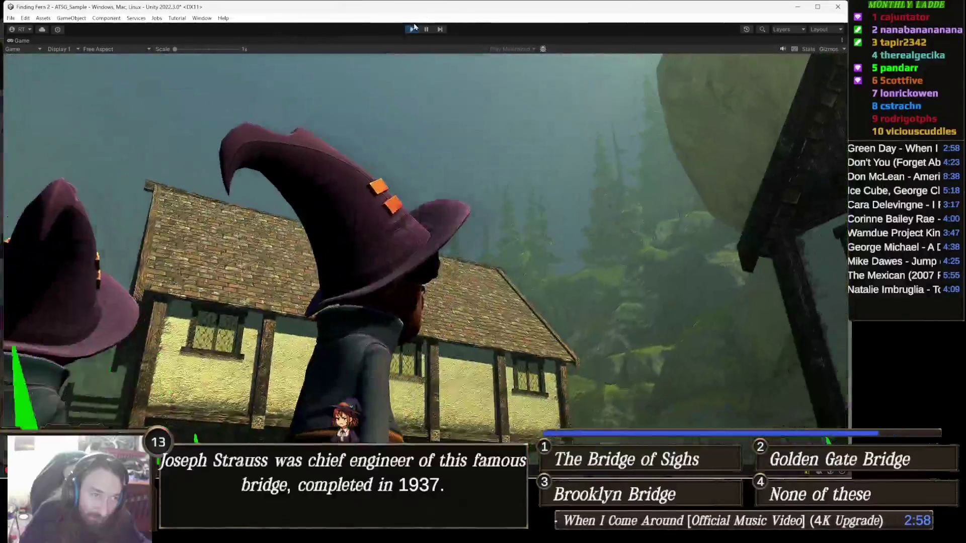
click(410, 30)
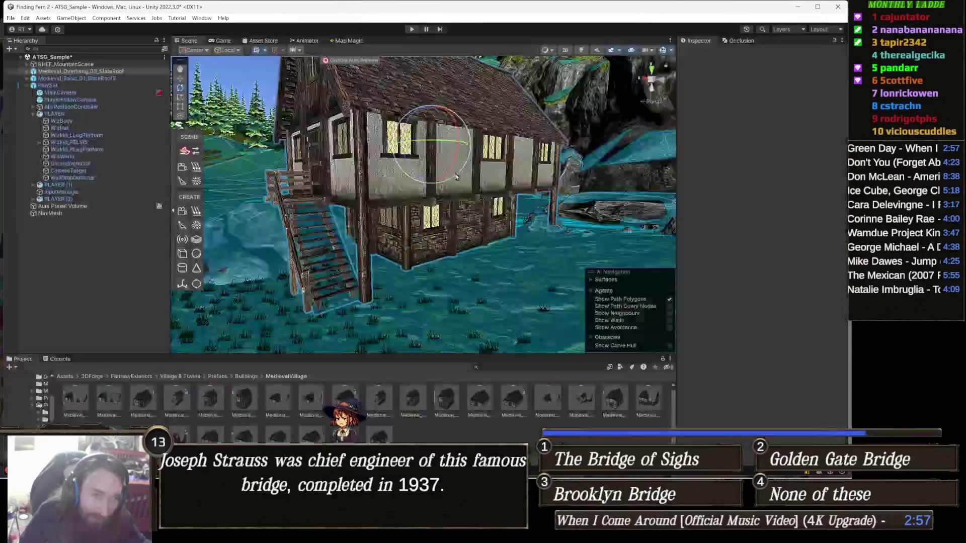
- Bring the Medieval_DoubleStory_T_WoodenRoof house back onto the grass, undoing a trial rotation
key(Left)
key(Left)
key(Left)
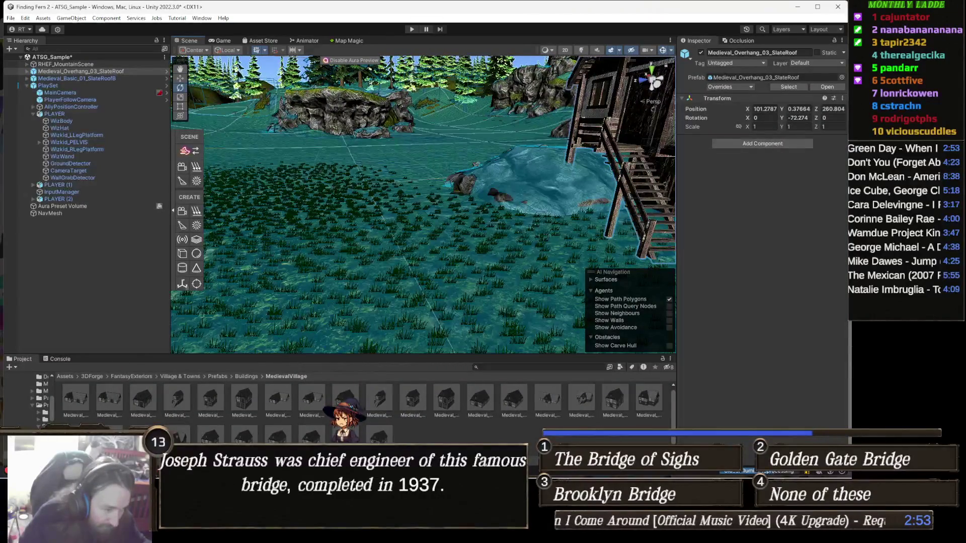
key(ctrl+z)
scroll(445, 182, down, 5)
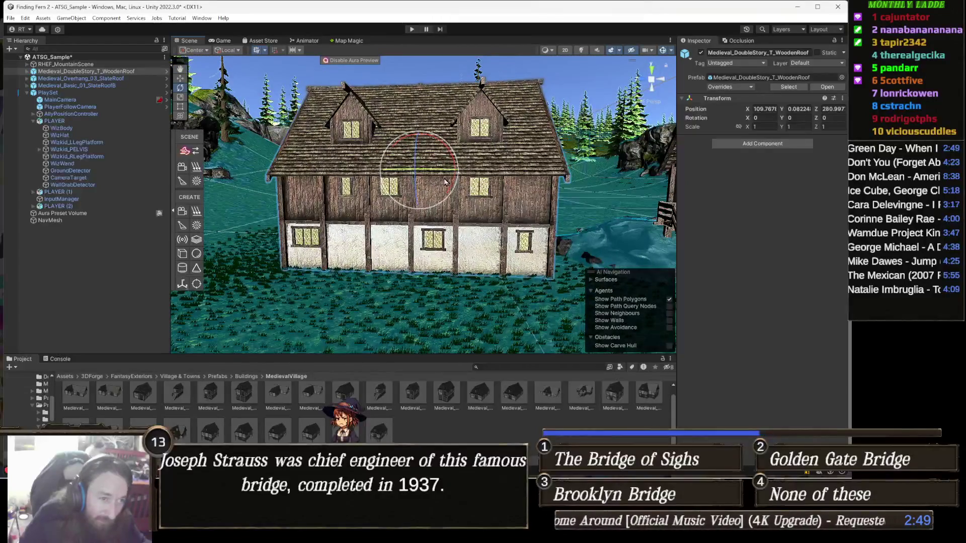
drag(439, 170, 254, 182)
key(ctrl+z)
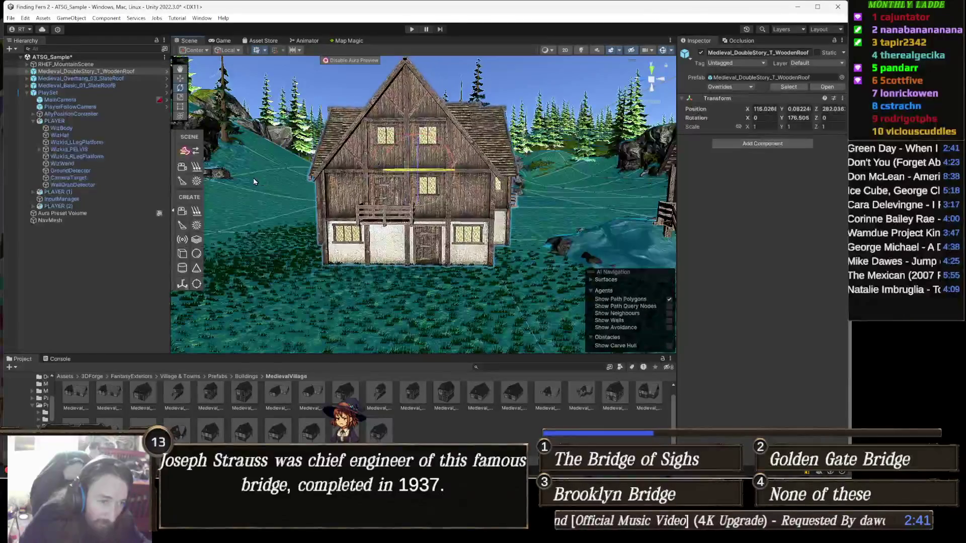
scroll(253, 177, up, 5)
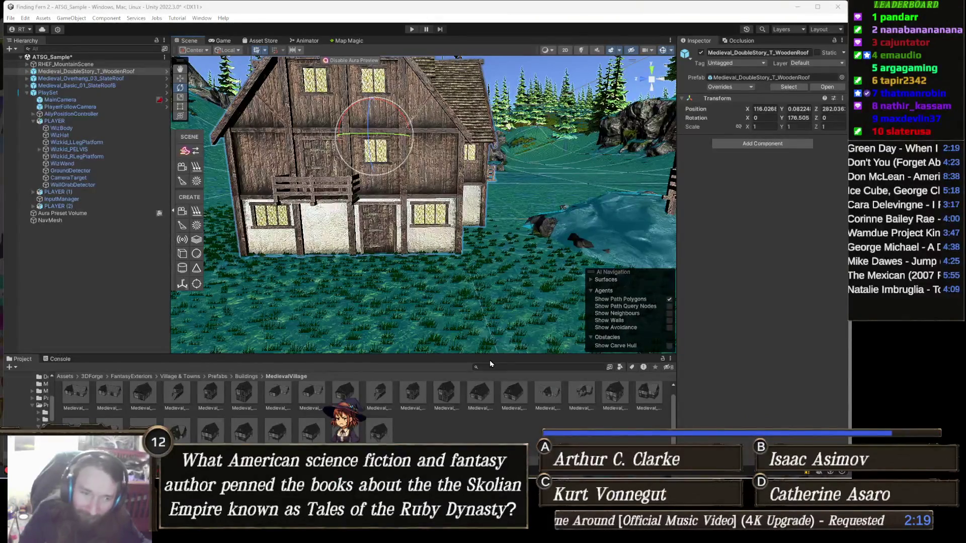
key(f)
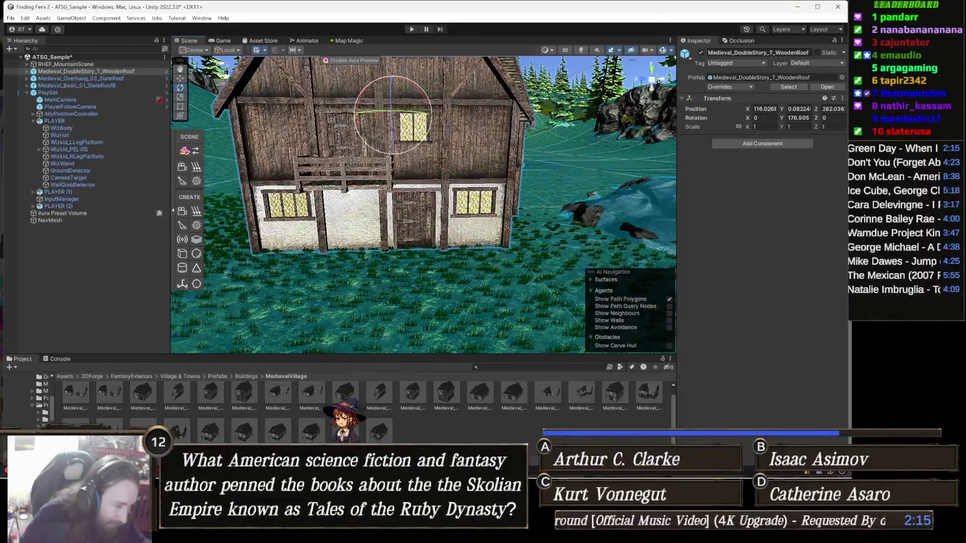
scroll(422, 203, up, 5)
drag(482, 272, 553, 272)
scroll(554, 272, down, 5)
- Add a double-story slate-roof house, rotate it about 86°, then delete that extra copy
drag(143, 398, 352, 209)
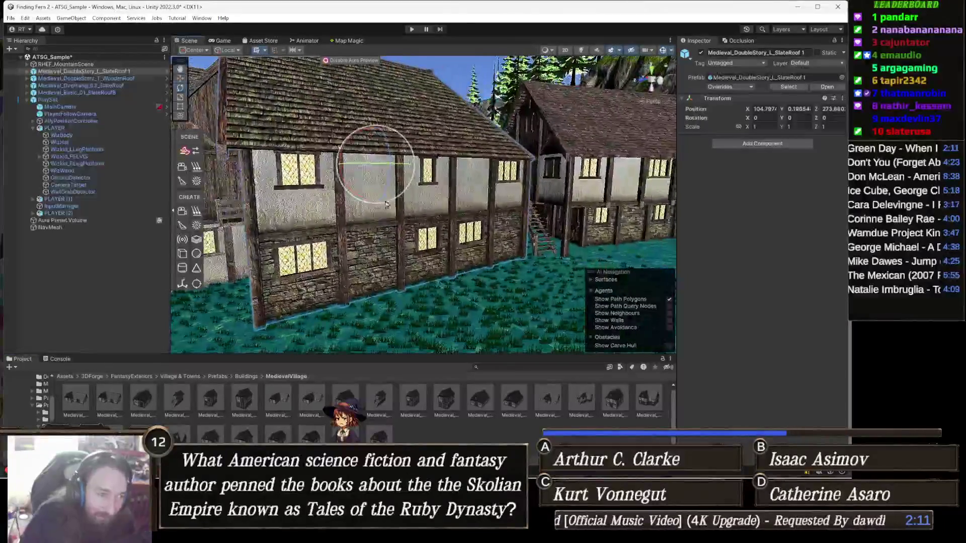
drag(403, 164, 252, 195)
key(Delete)
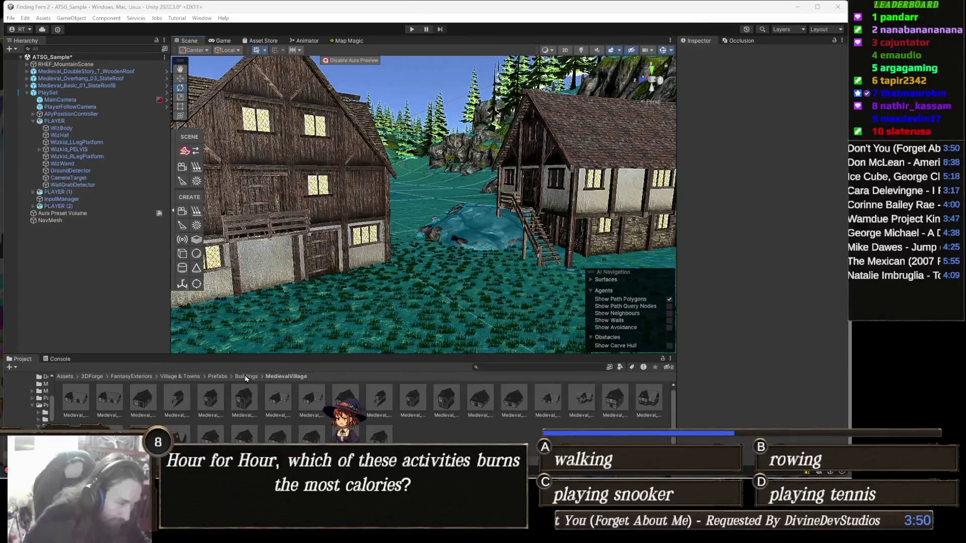
- Open Medieval_Basic_01_L_WoodenRoof from the Project window in Prefab Mode
double_click(101, 400)
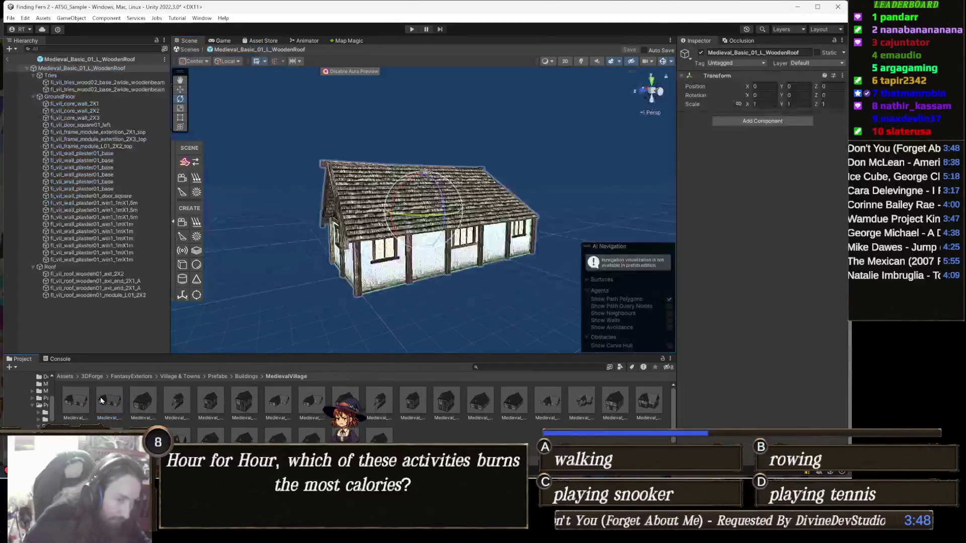
- Frame the wooden-roof prefab, then open and inspect Viking_Basic_01_L_green from the Vikings folder
drag(455, 201, 477, 273)
key(f)
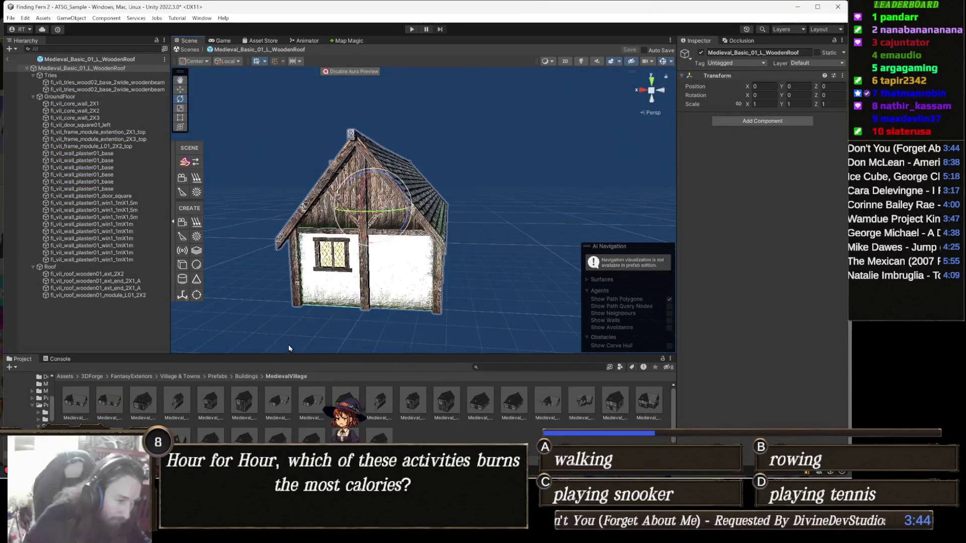
click(248, 376)
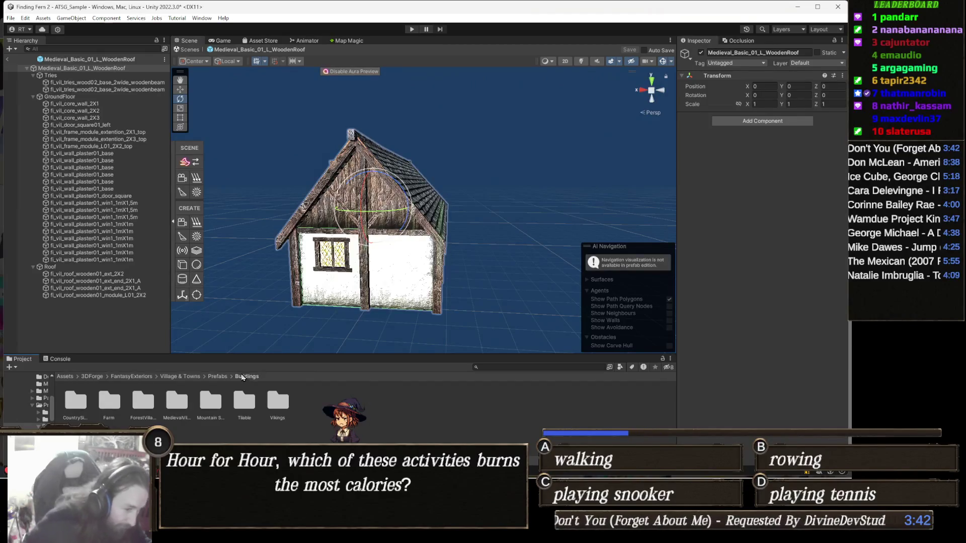
double_click(278, 405)
double_click(176, 402)
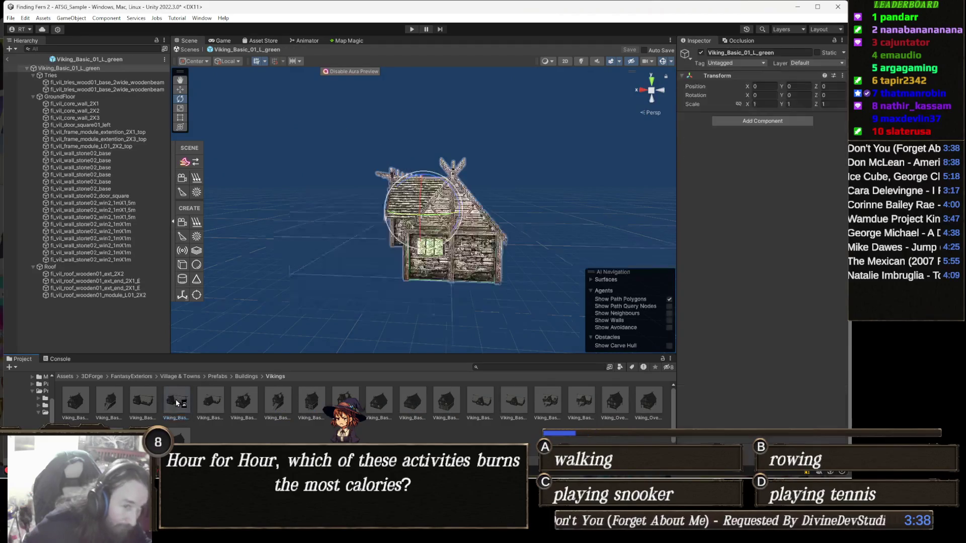
mouse_move(349, 327)
mouse_down()
mouse_move(373, 293)
mouse_move(430, 256)
mouse_move(242, 362)
mouse_up()
- Open TilableHouse06 and then TilableHouse09 from Buildings > Tilable, and return to the Prefabs folder
click(246, 377)
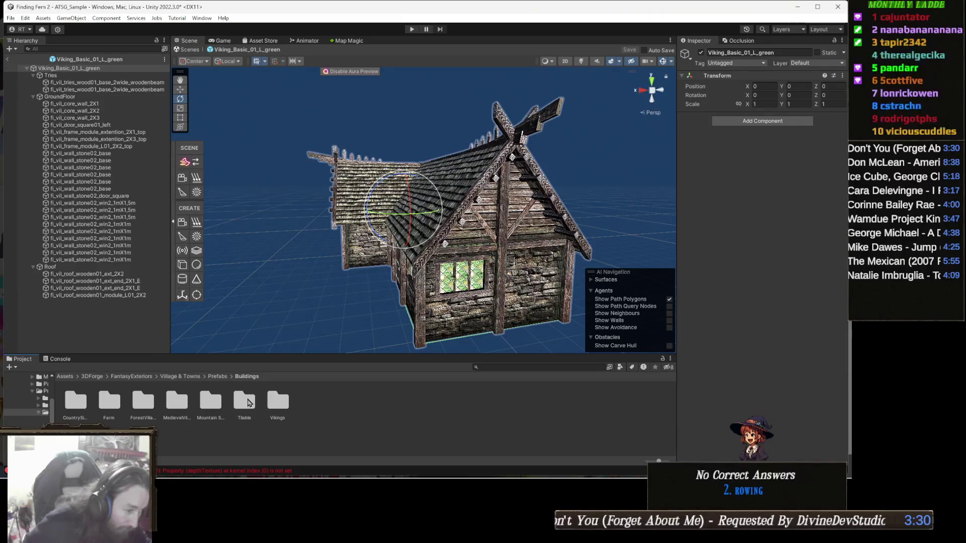
double_click(247, 402)
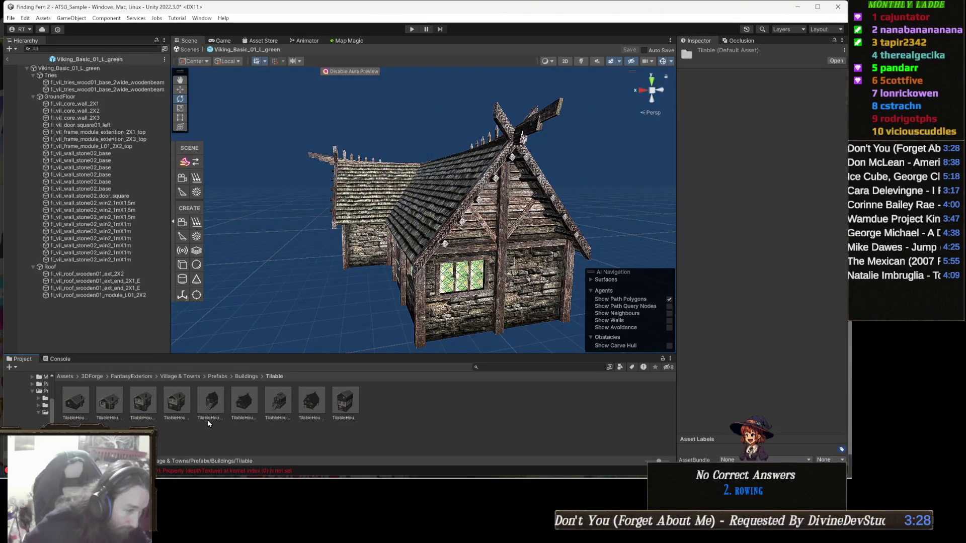
double_click(246, 408)
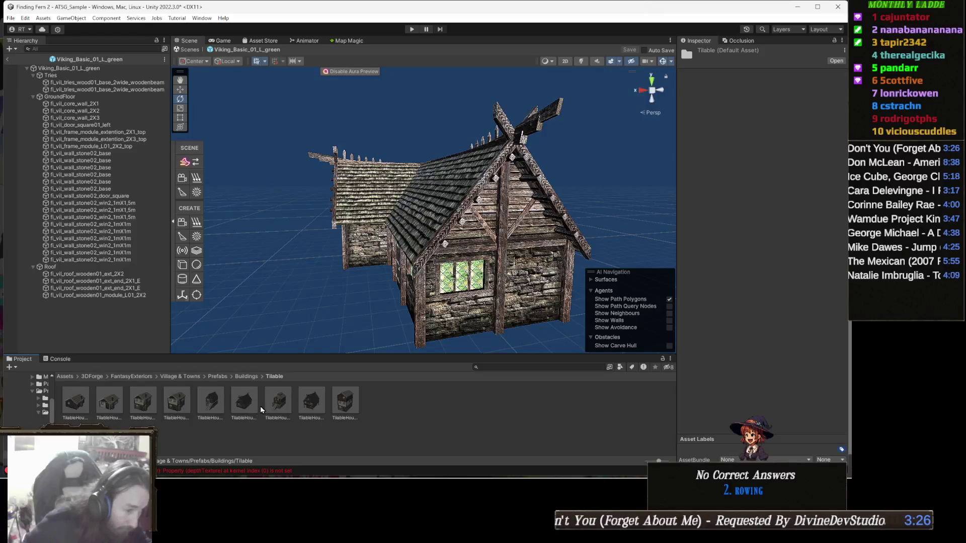
double_click(310, 403)
double_click(348, 402)
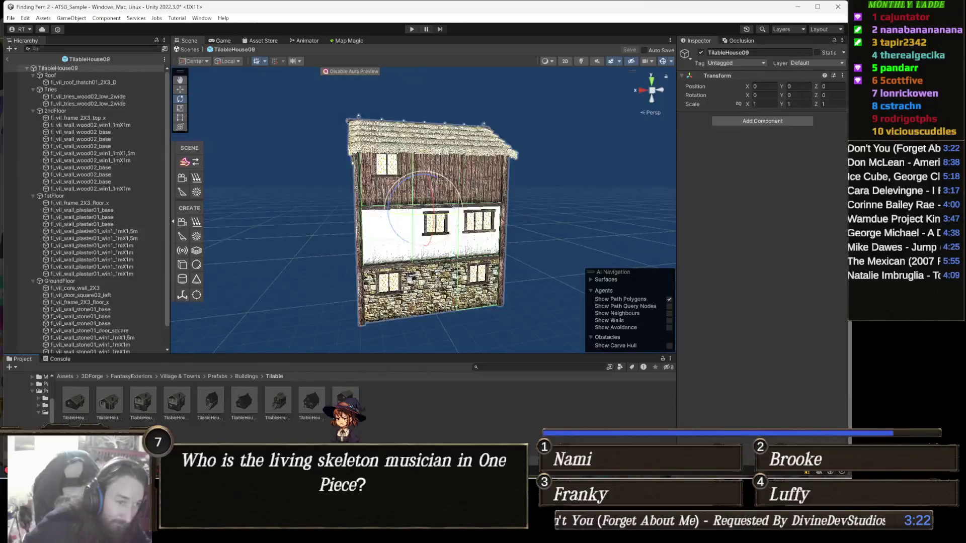
click(238, 378)
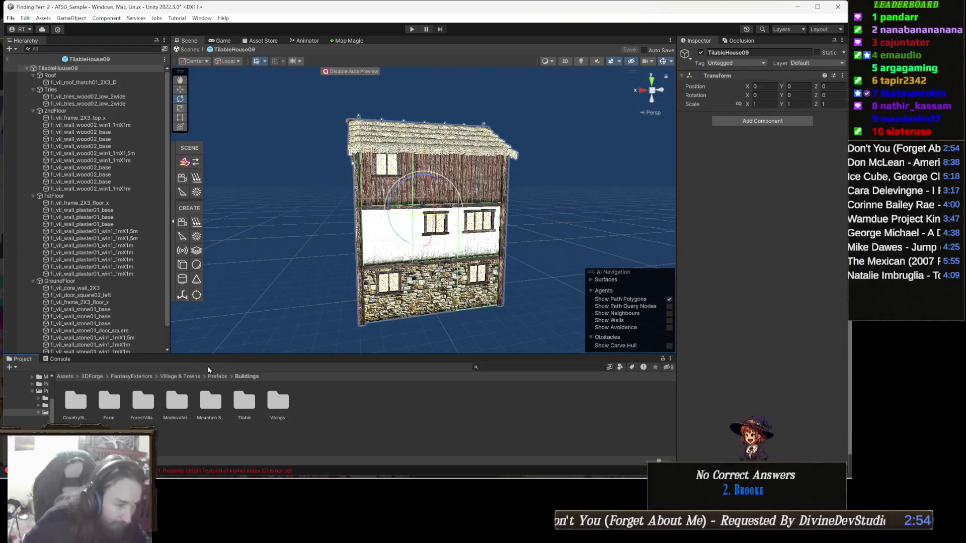
click(214, 377)
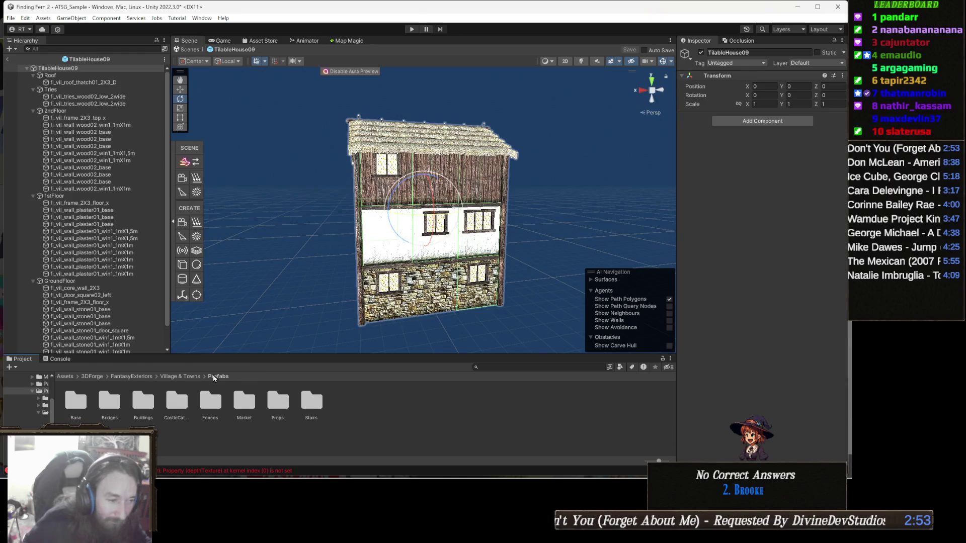
- Browse the Prefabs folders into CastleCathedral and open its Castles folder
click(78, 400)
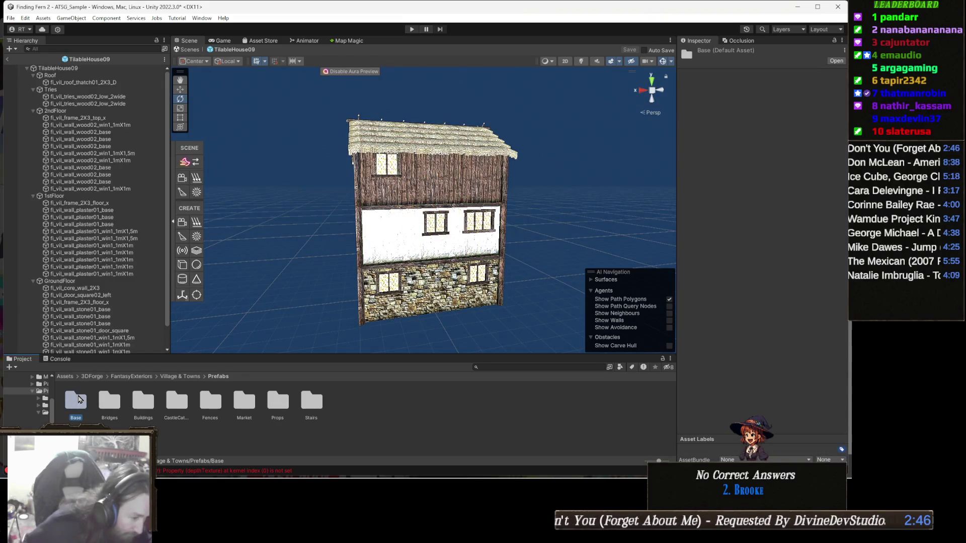
key(Right)
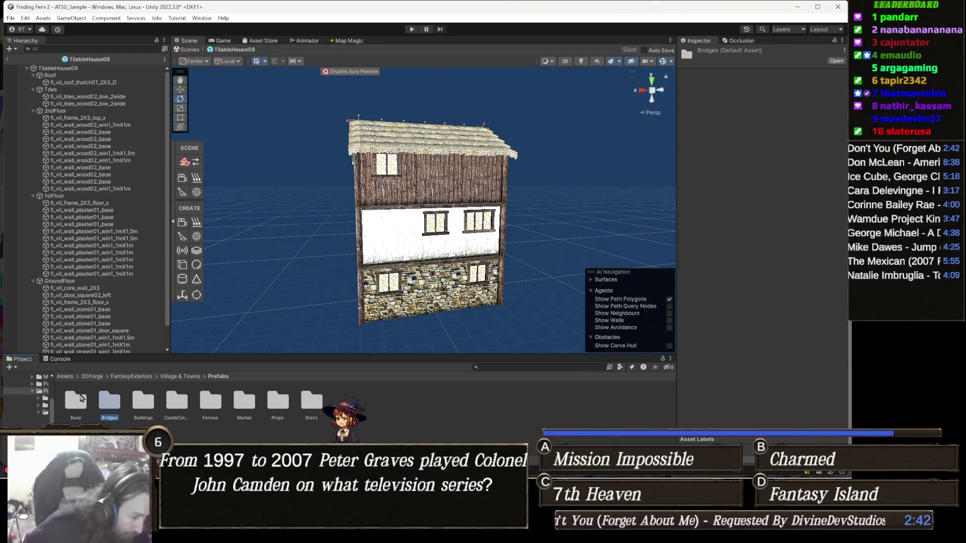
key(Right)
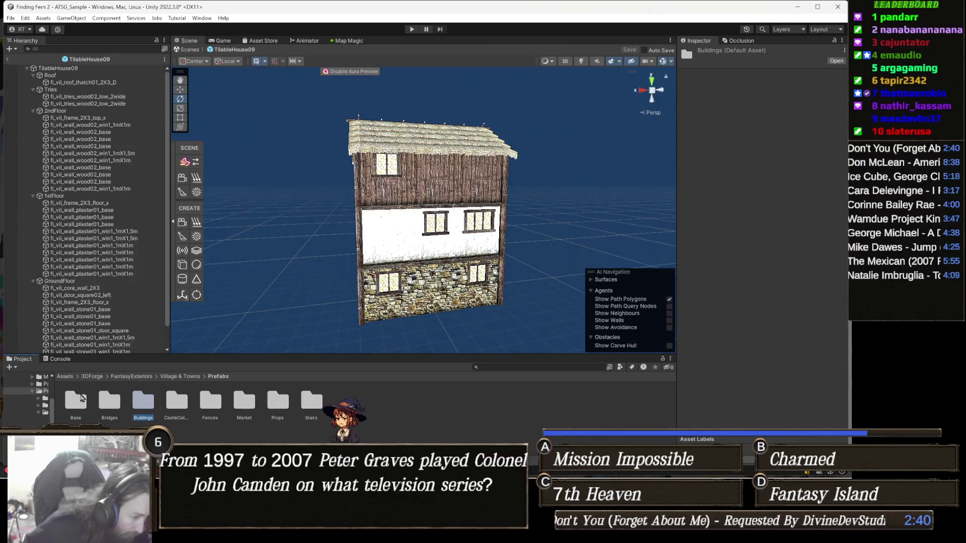
key(Right)
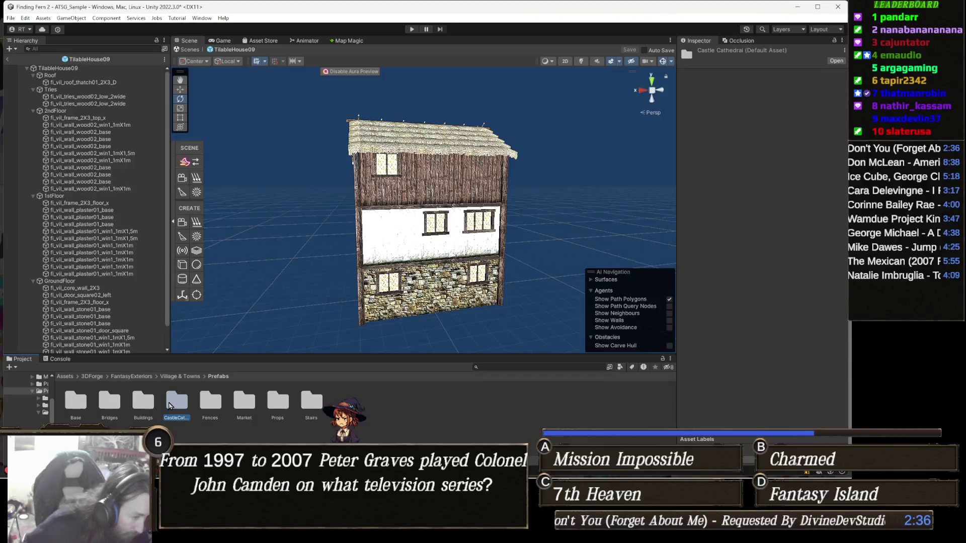
double_click(175, 405)
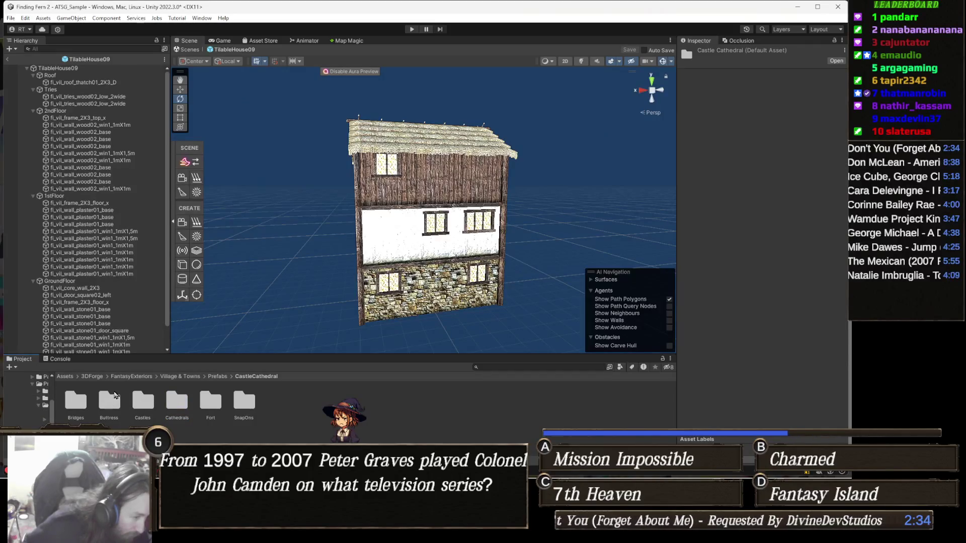
click(75, 403)
key(Right)
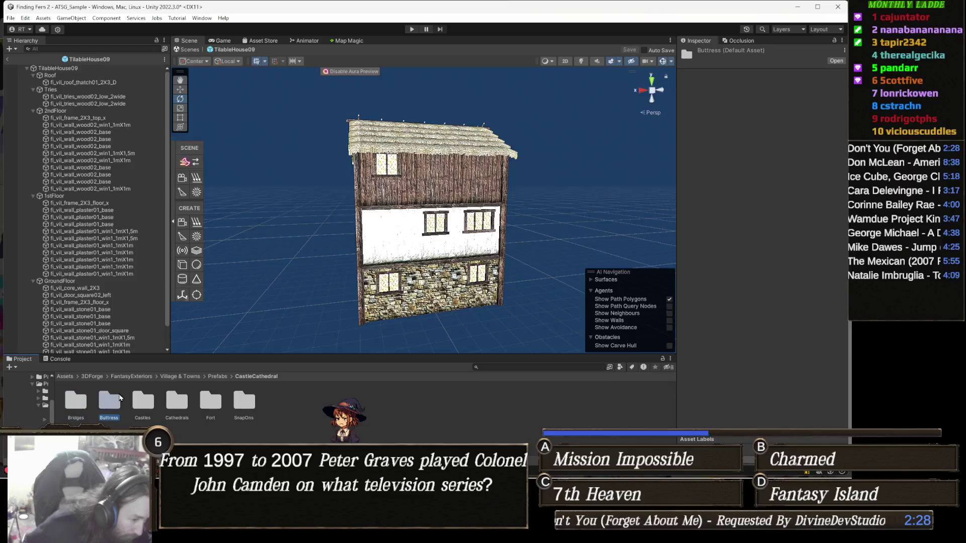
key(Right)
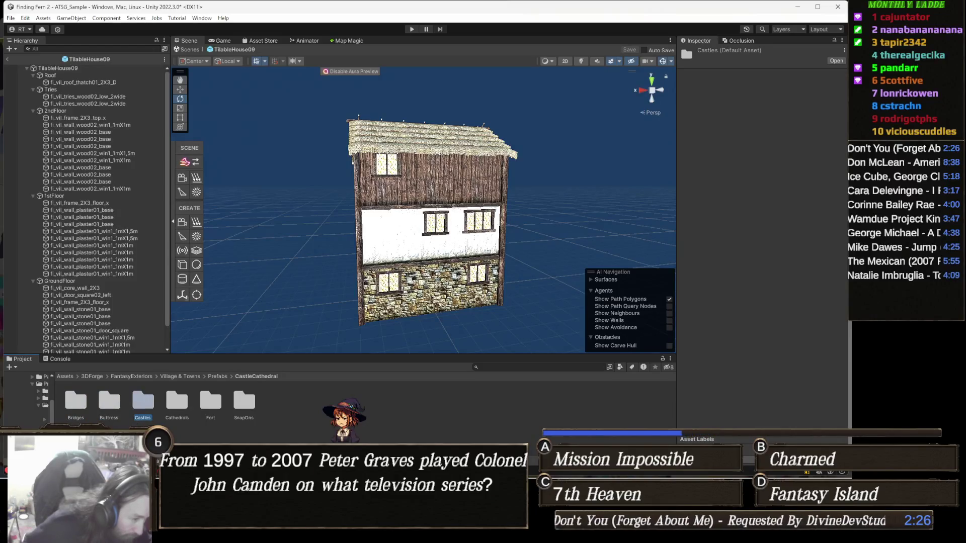
double_click(144, 406)
- Go through BaseCastle > BaseBattle > BattleBrace and open fe_vil_cc_basebrace02_flat
click(78, 402)
double_click(77, 402)
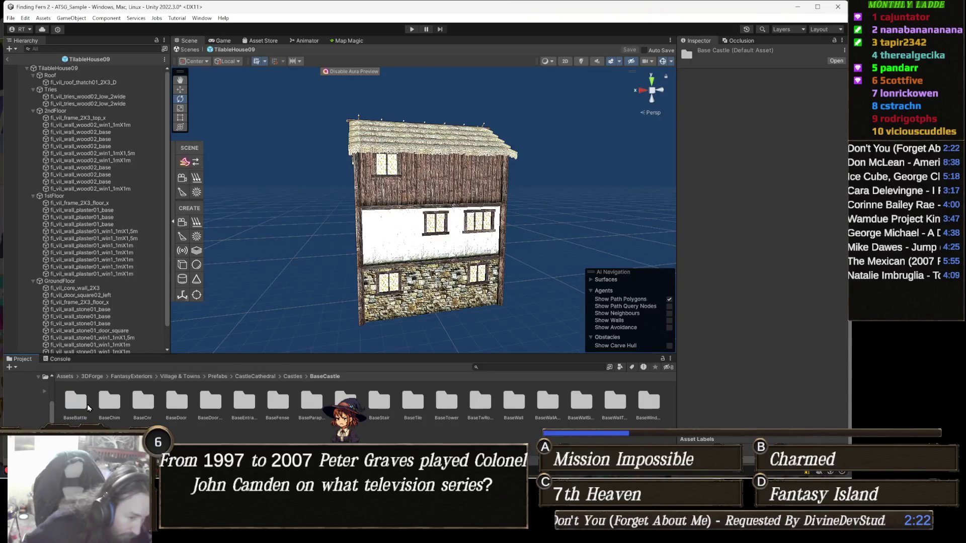
key(BackSpace)
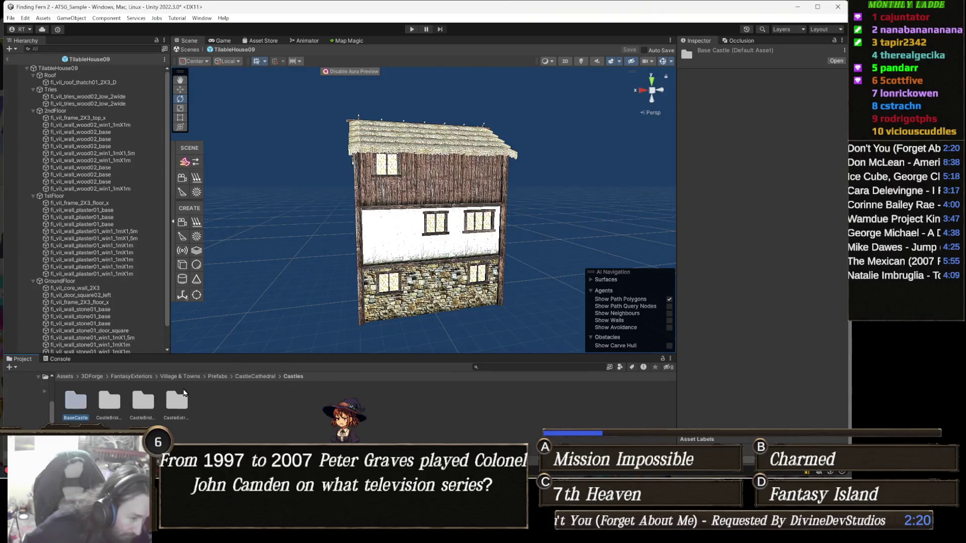
key(Right)
key(Right)
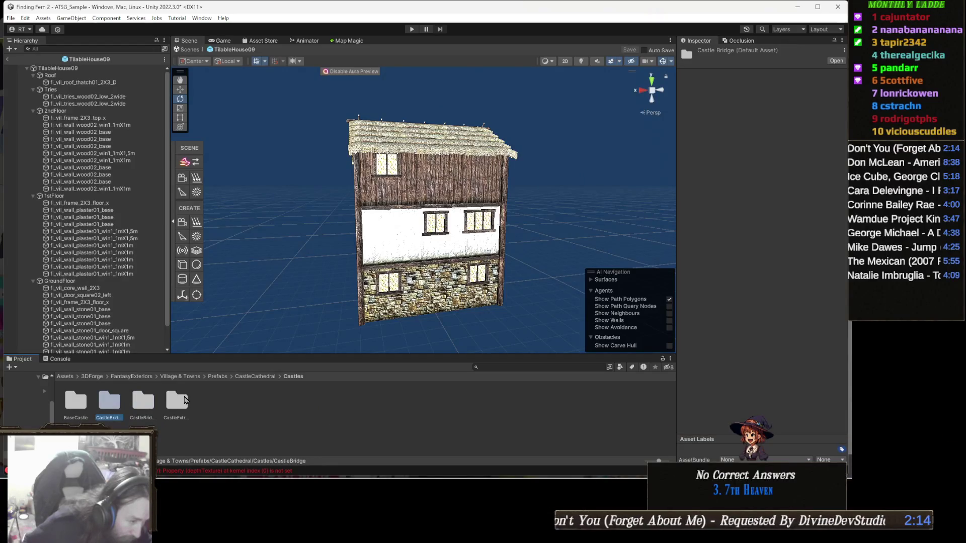
double_click(154, 406)
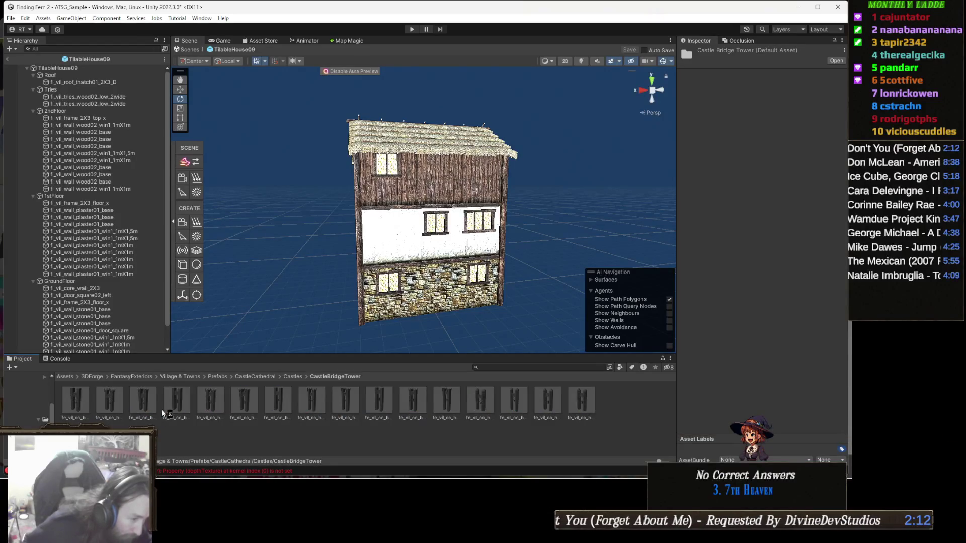
click(293, 376)
double_click(76, 401)
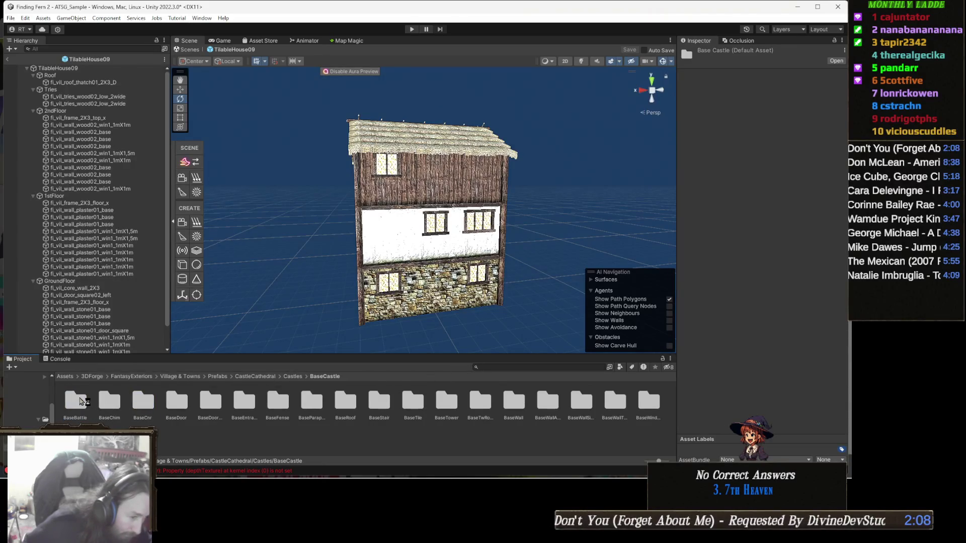
double_click(76, 402)
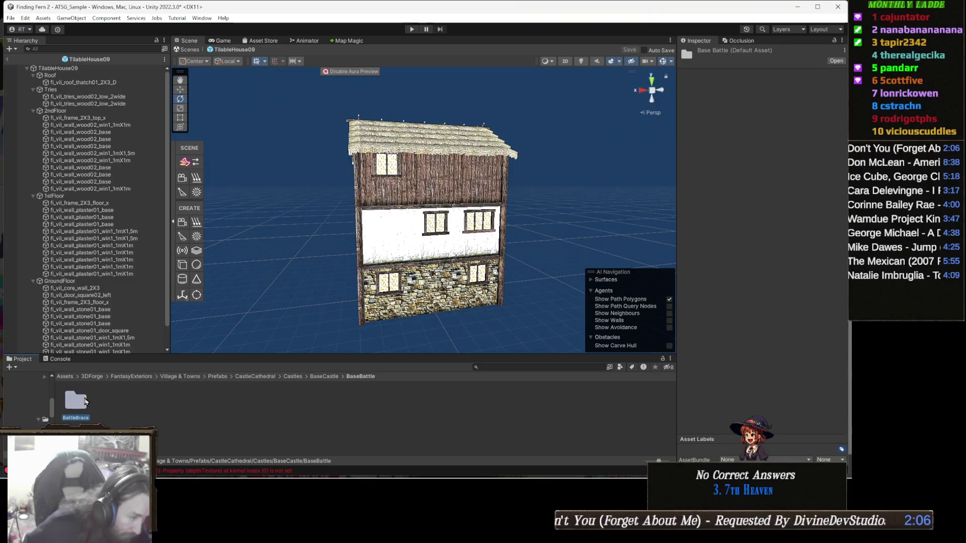
double_click(75, 400)
double_click(145, 405)
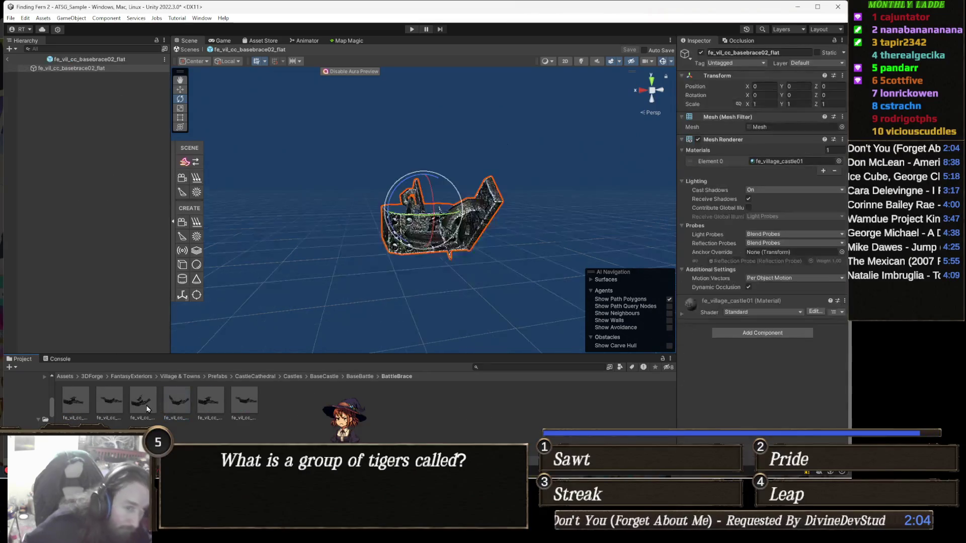
- Inspect basebrace02, open fe_vil_cc_basebrace03_flat, go up to BaseCastle, then exit to the scene
scroll(456, 273, up, 5)
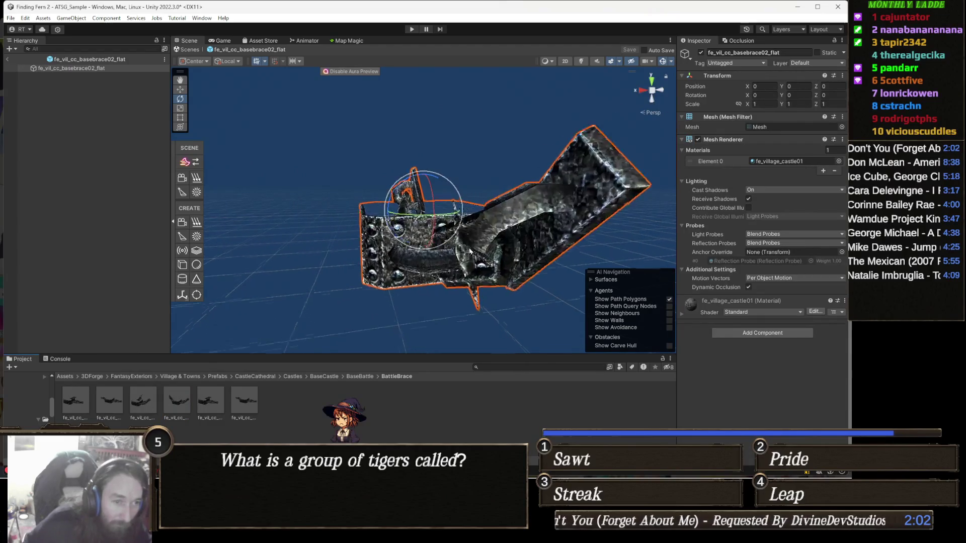
mouse_move(456, 273)
mouse_down()
mouse_move(342, 283)
mouse_move(358, 307)
mouse_up()
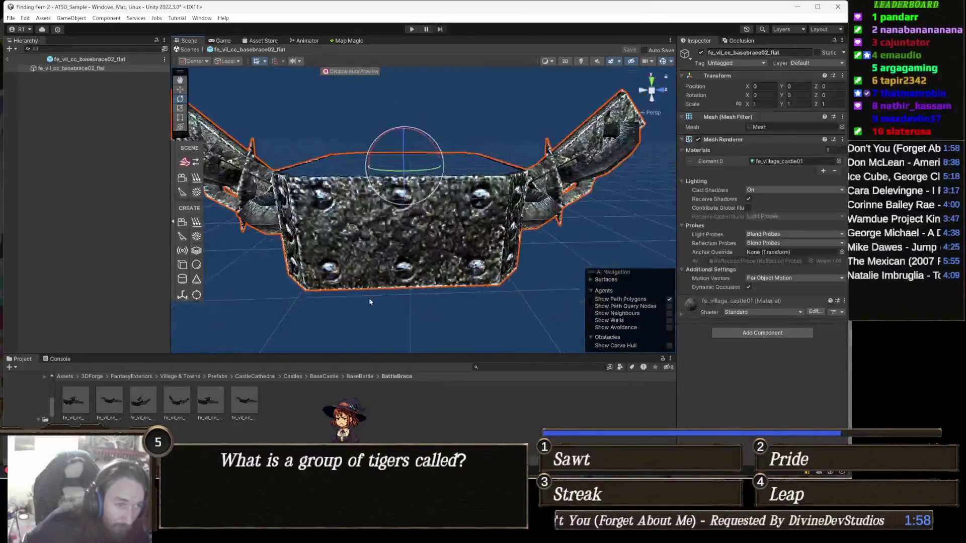
double_click(245, 401)
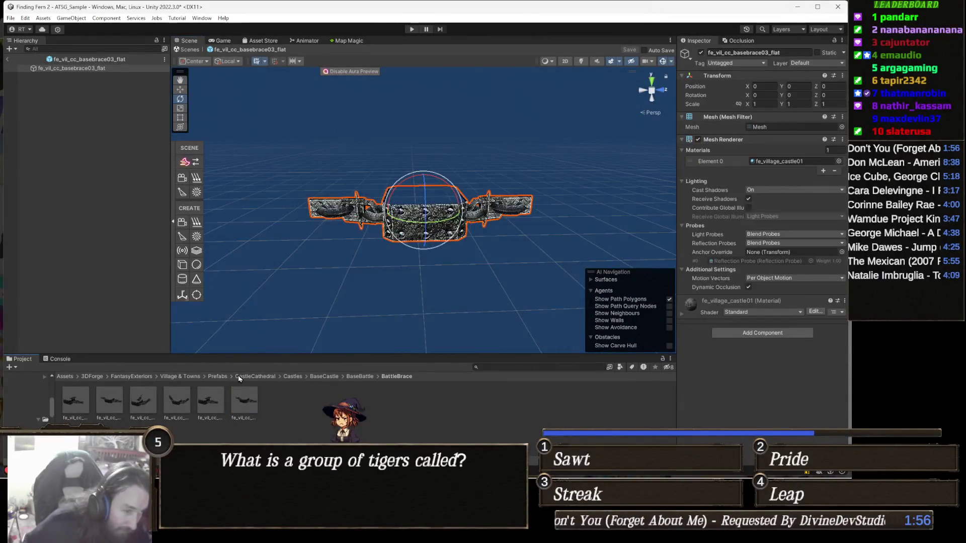
click(359, 377)
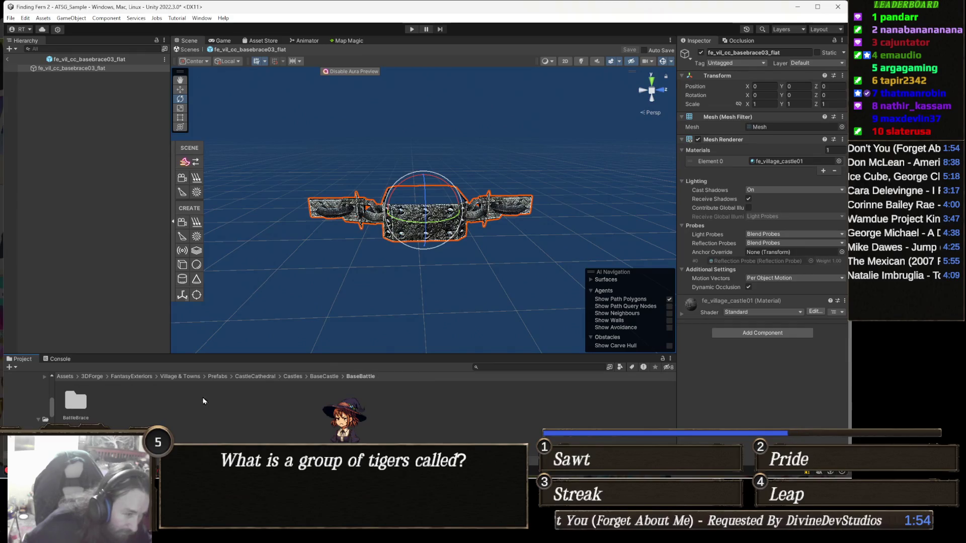
click(324, 376)
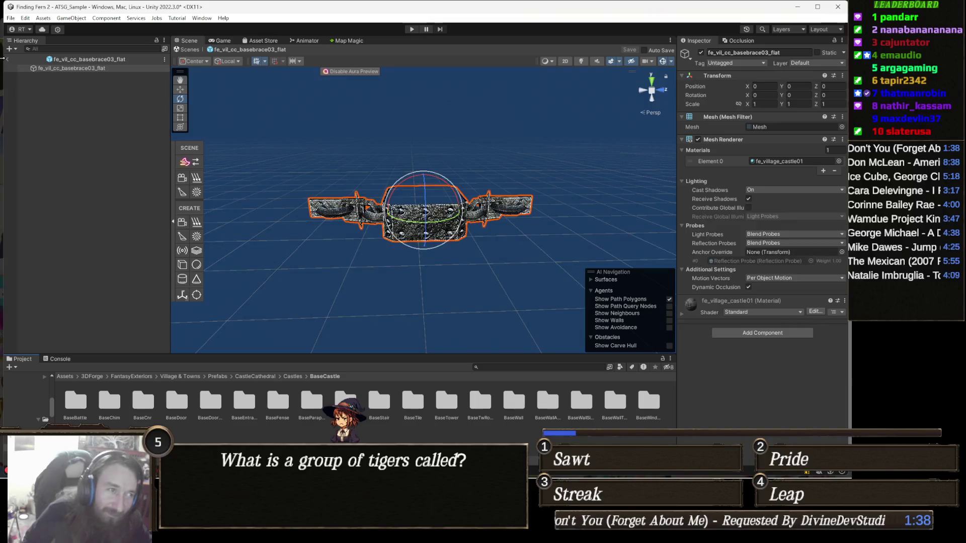
click(184, 51)
- Orbit around the village houses and select the BaseTower folder in the Project window
drag(405, 211, 419, 219)
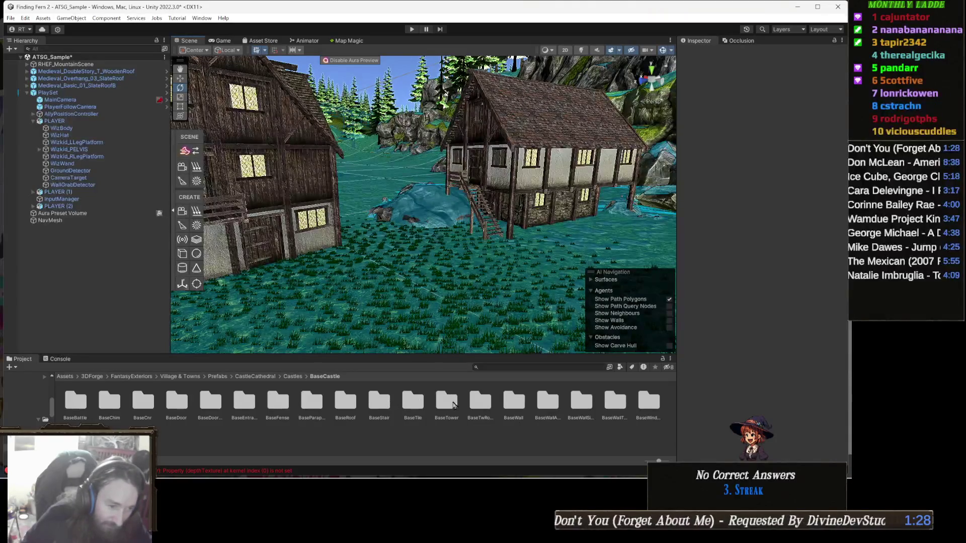
click(444, 404)
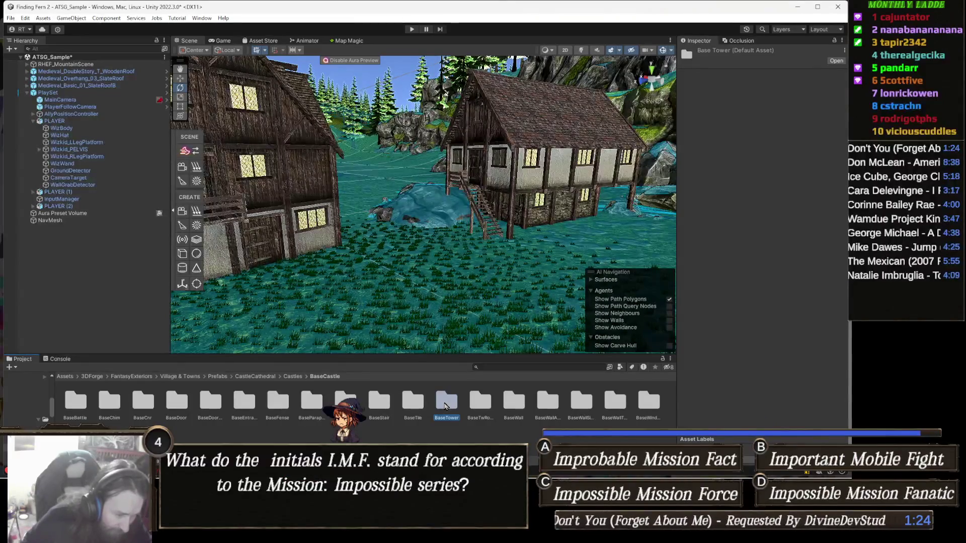
- Navigate from BaseCastle up to Prefabs and open the Props > Crates folder
click(288, 379)
click(258, 377)
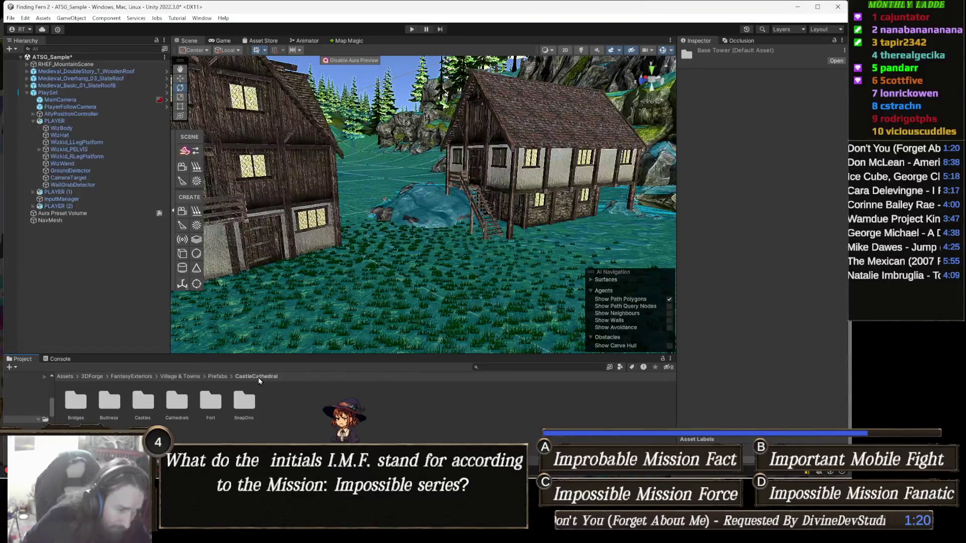
click(217, 378)
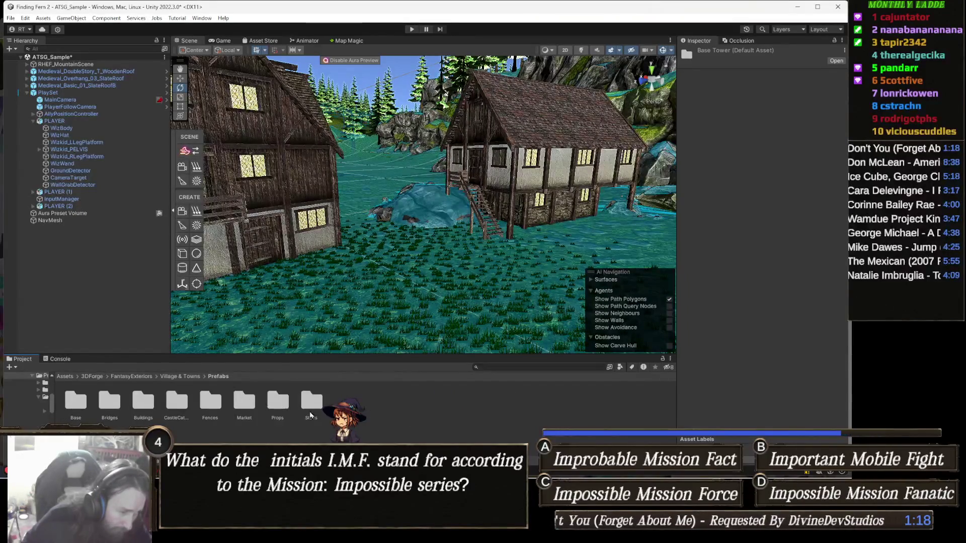
click(286, 403)
double_click(286, 403)
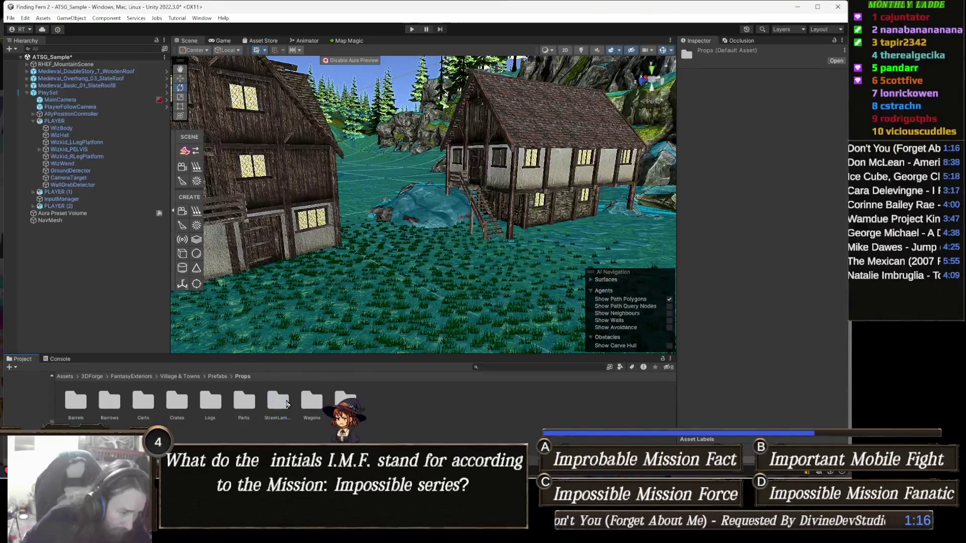
click(243, 403)
click(210, 403)
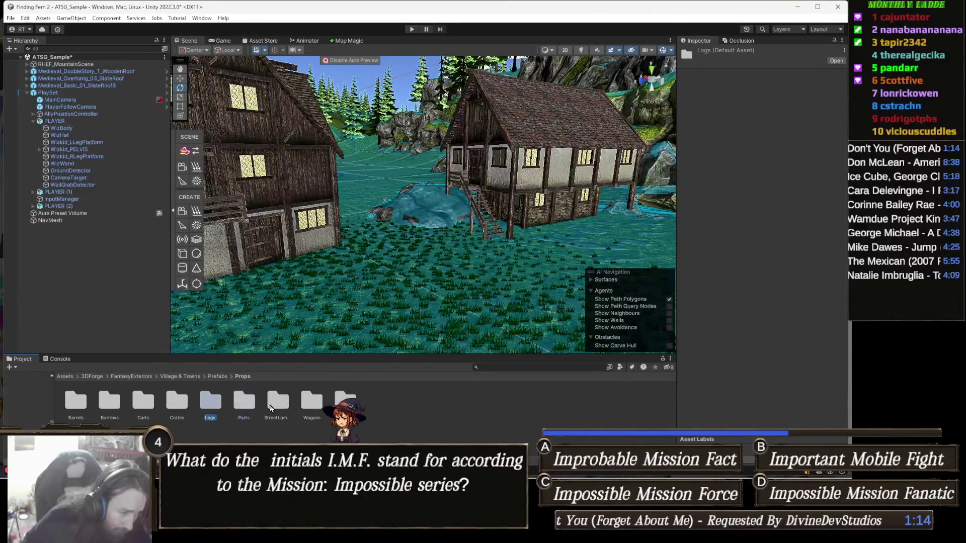
click(177, 403)
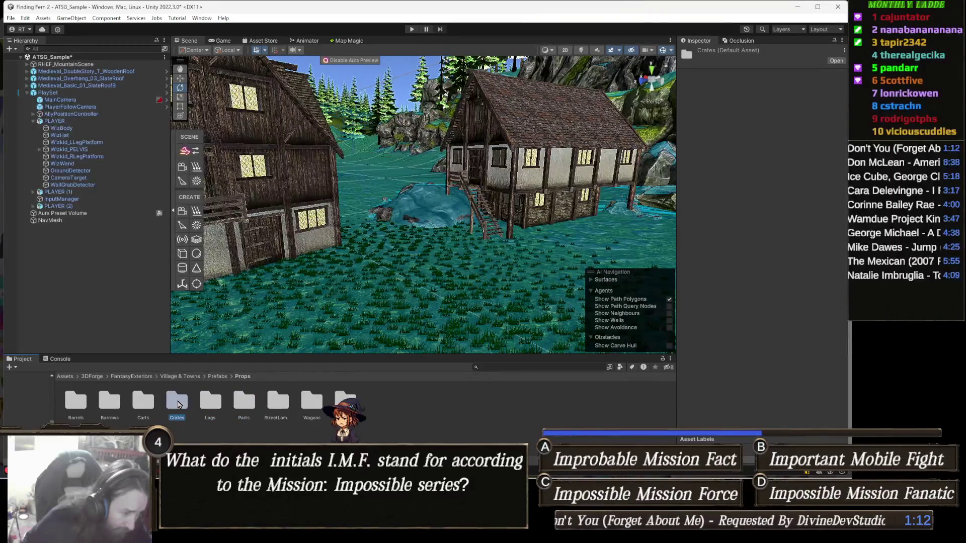
double_click(178, 405)
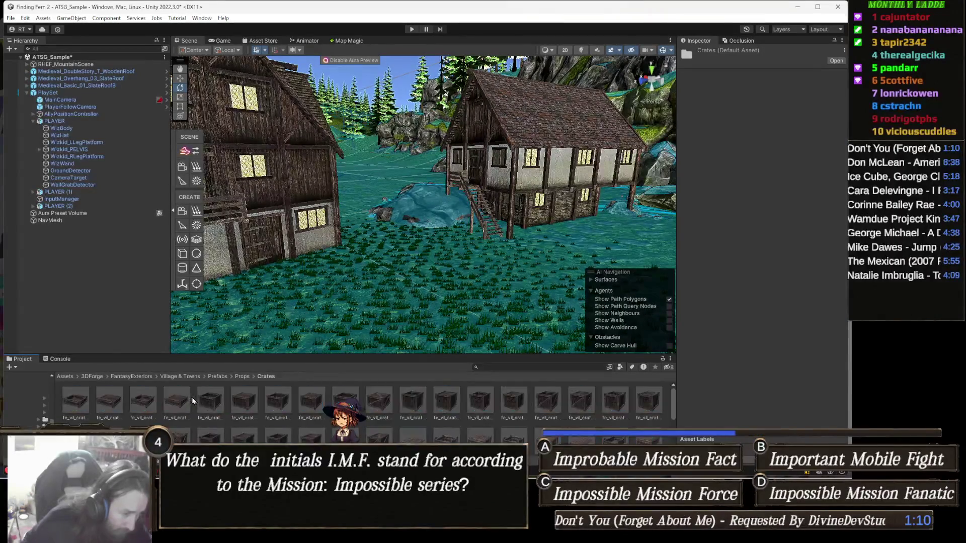
- Drop the fe_vil_crate_02e crate on the grass near the houses and return to Props
mouse_move(375, 411)
mouse_down()
mouse_move(377, 270)
mouse_move(278, 276)
mouse_move(226, 294)
mouse_move(279, 303)
mouse_up()
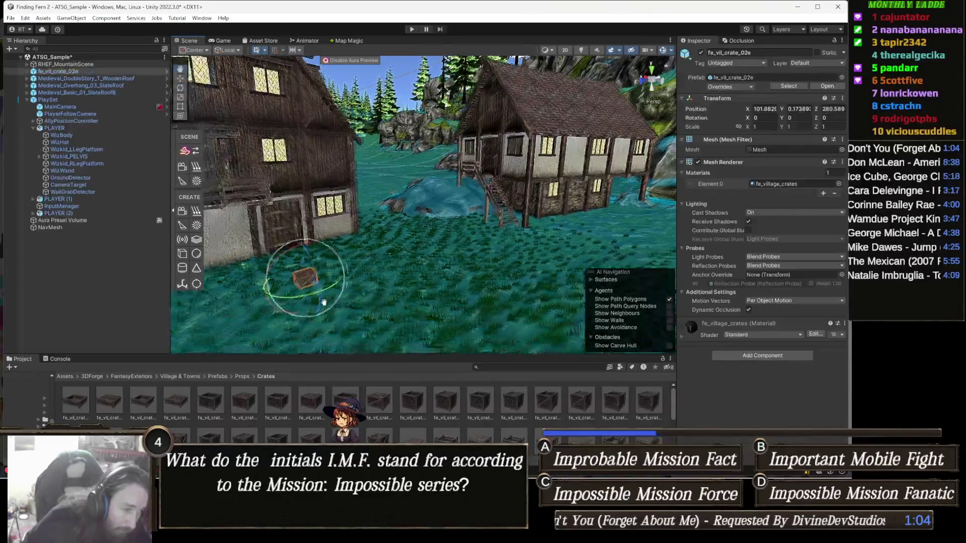
scroll(358, 226, up, 10)
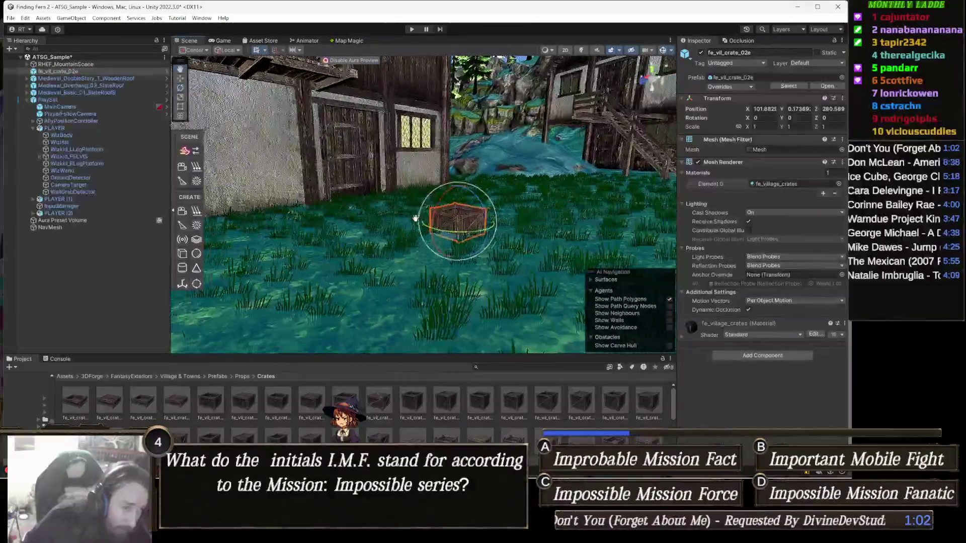
scroll(528, 291, up, 5)
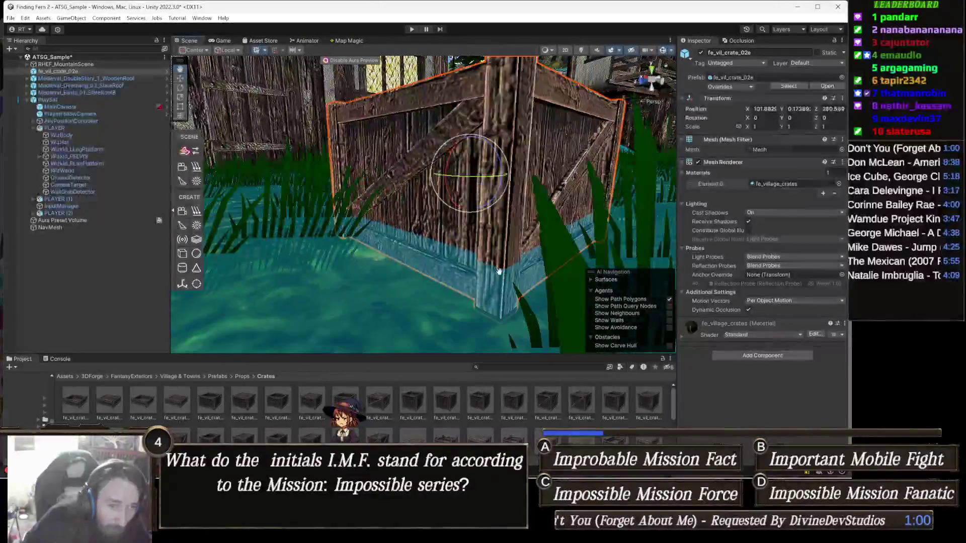
drag(418, 259, 419, 258)
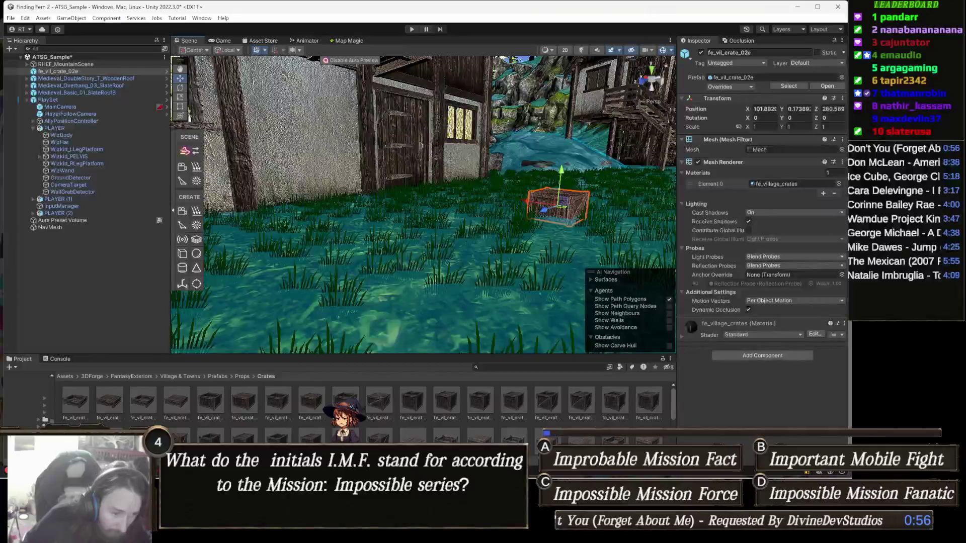
mouse_move(245, 401)
mouse_down()
mouse_move(441, 324)
mouse_move(302, 269)
mouse_move(451, 371)
mouse_up()
scroll(451, 370, down, 3)
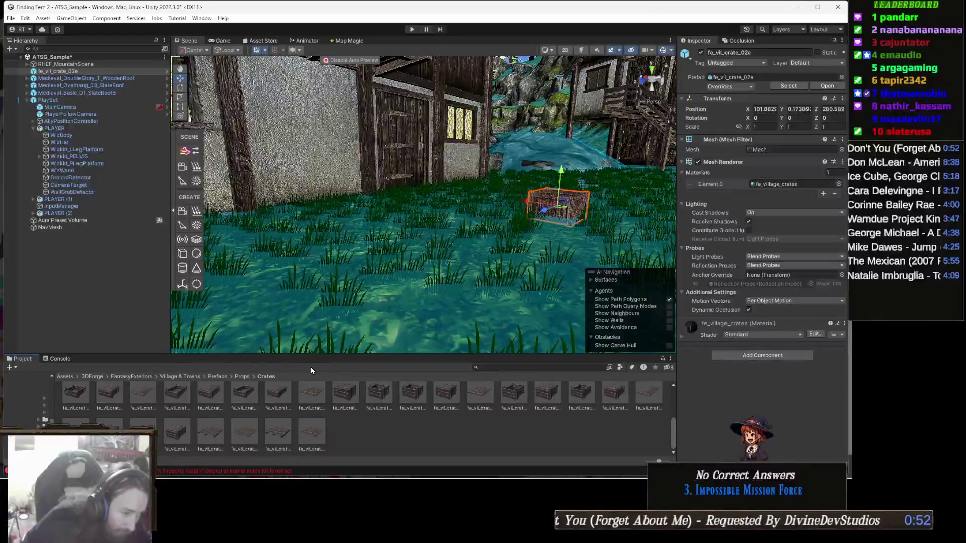
click(243, 377)
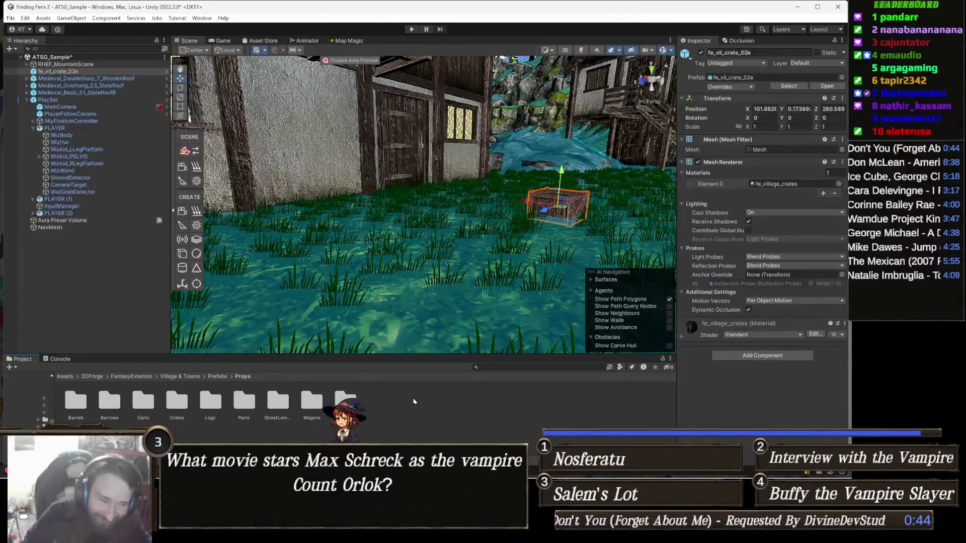
- Drop wood chips and a Pine axe-in-stump on the grass, then open fe_vil_wagons_wood_pine_axesingle_blockC
double_click(344, 400)
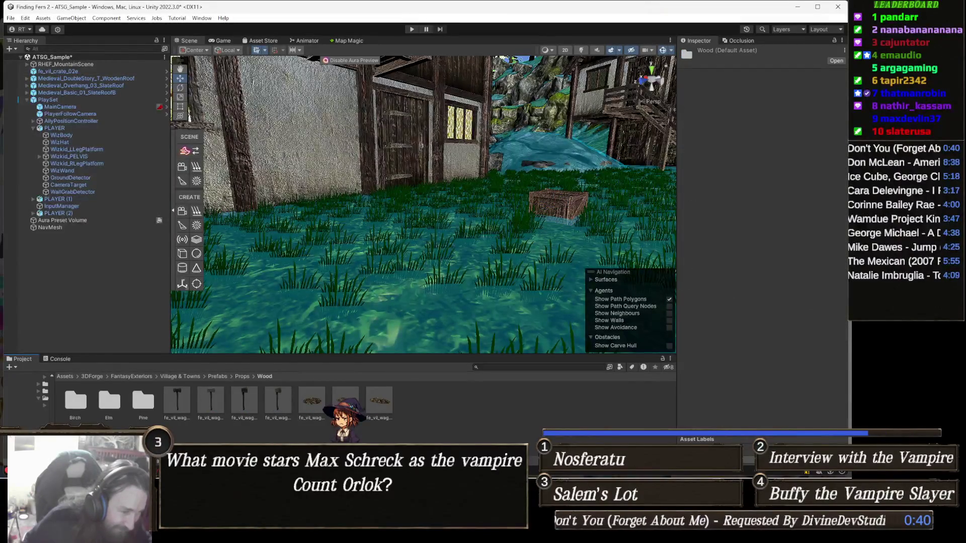
mouse_move(317, 413)
mouse_down()
mouse_move(340, 287)
mouse_move(421, 312)
mouse_move(426, 304)
mouse_up()
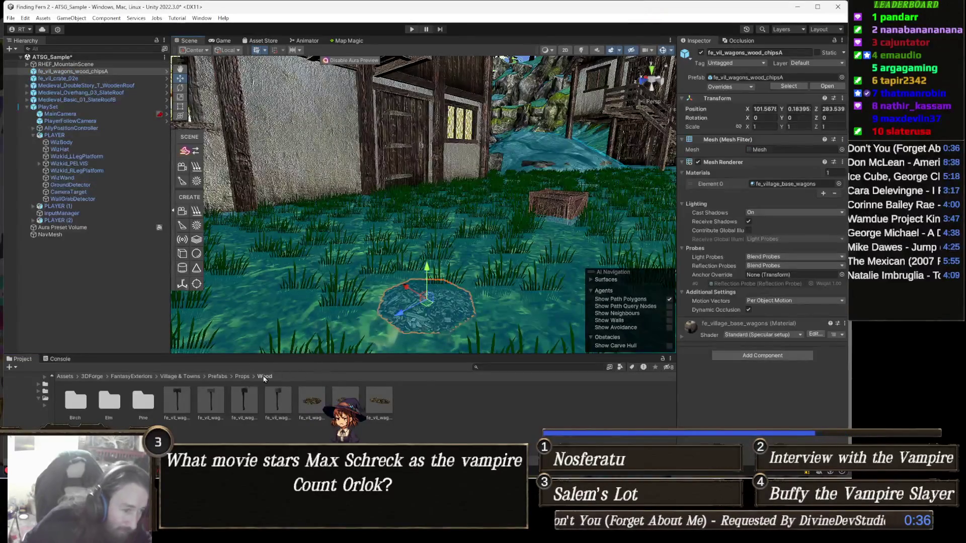
double_click(144, 401)
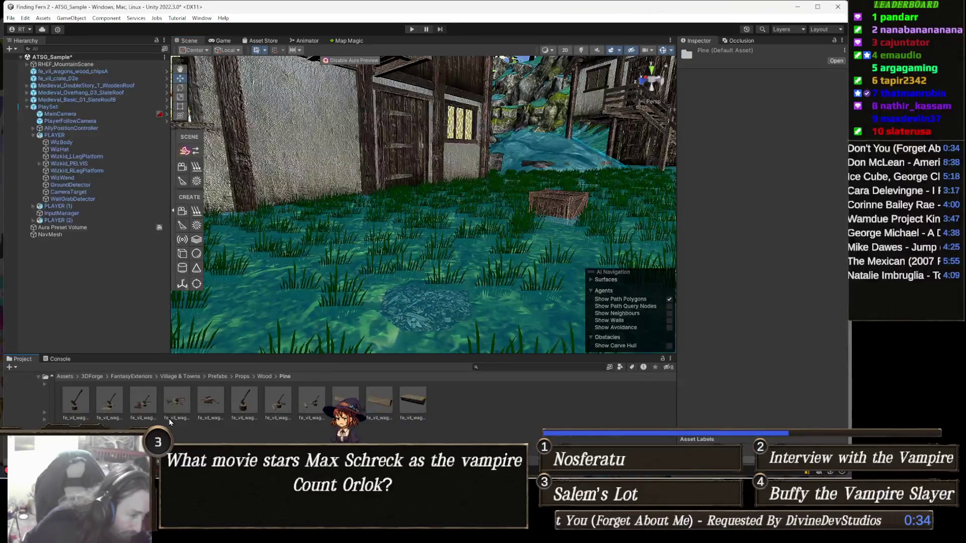
mouse_move(246, 405)
mouse_down()
mouse_move(294, 309)
mouse_move(305, 310)
mouse_up()
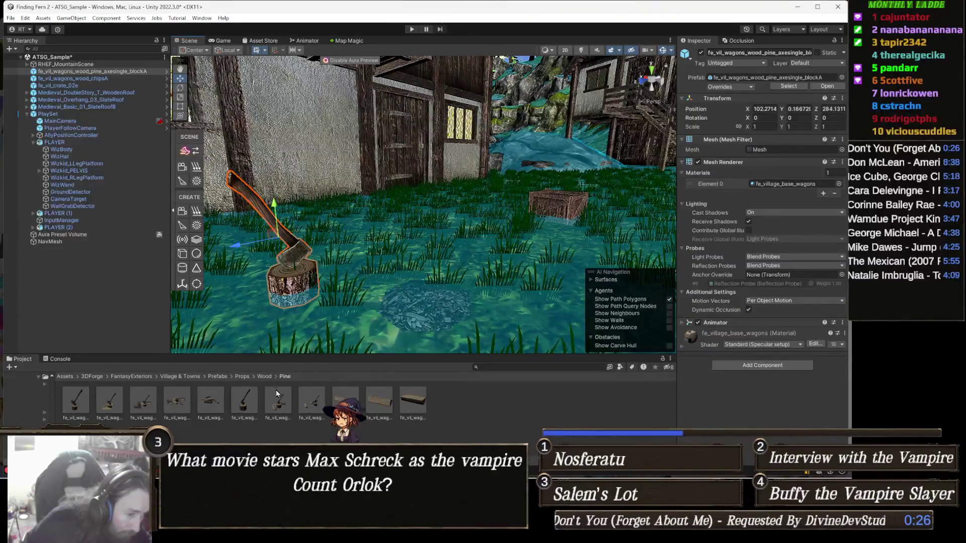
double_click(312, 402)
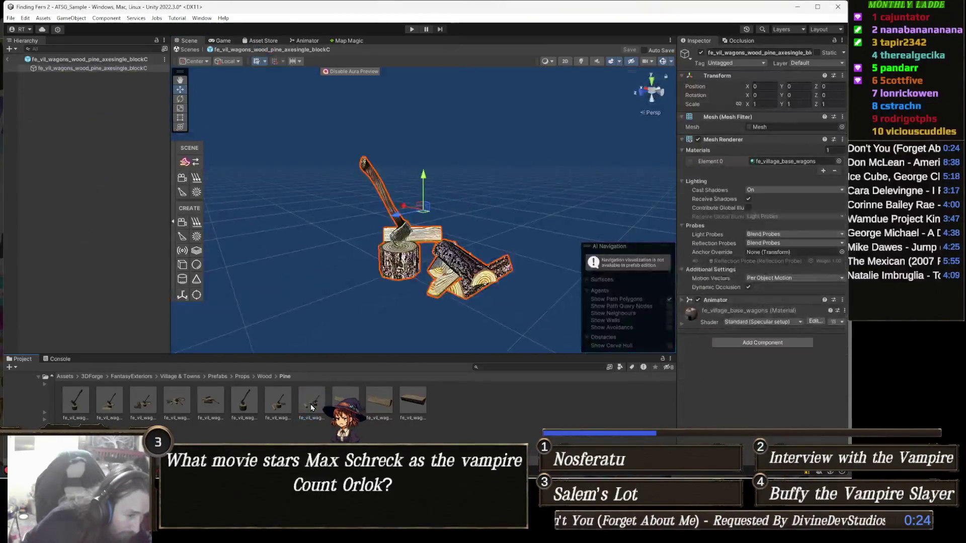
- Exit Prefab Mode back to the ATSG_Sample village scene and show the Wood asset folder
click(196, 50)
click(264, 377)
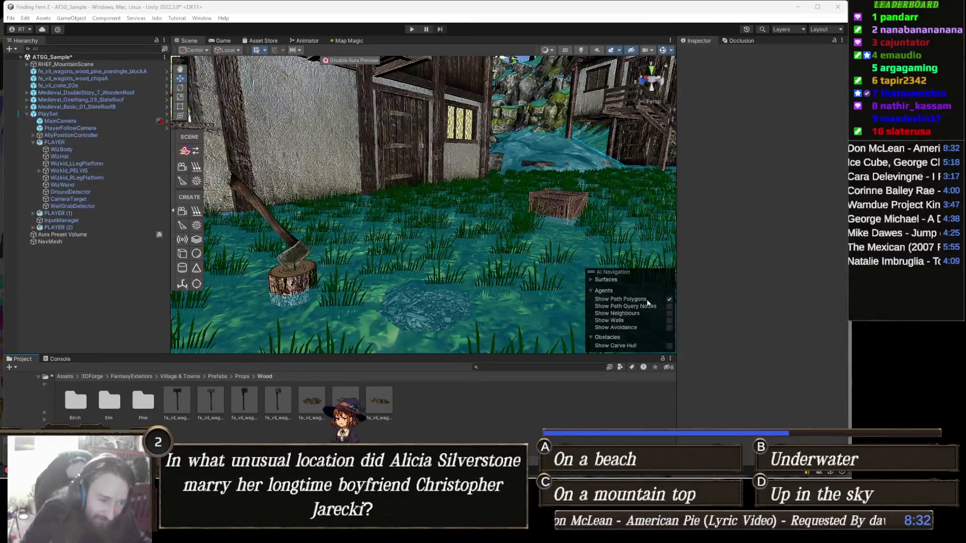
- Place the fe_vil_wagons_04B wagon from Props > Wagons on the grass in front of the house
double_click(82, 404)
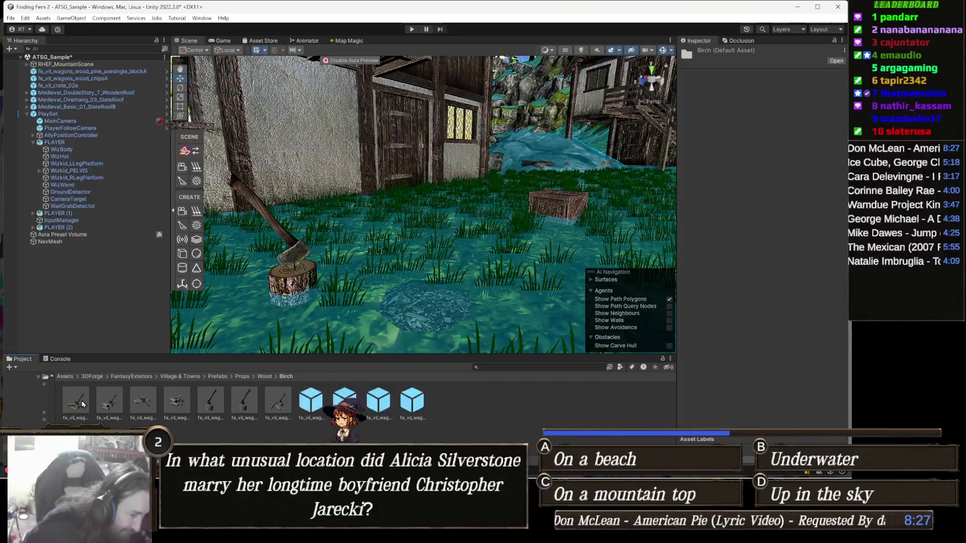
click(243, 377)
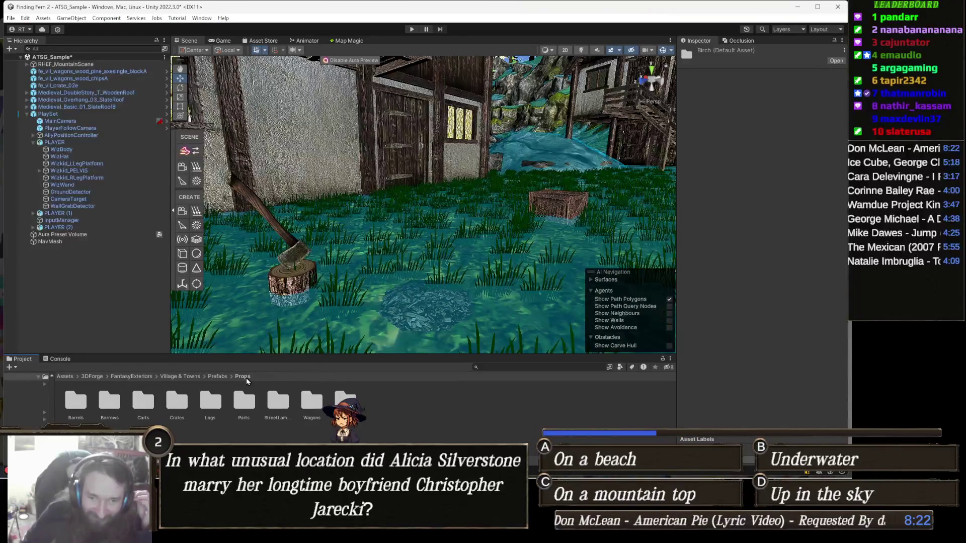
click(311, 400)
double_click(312, 400)
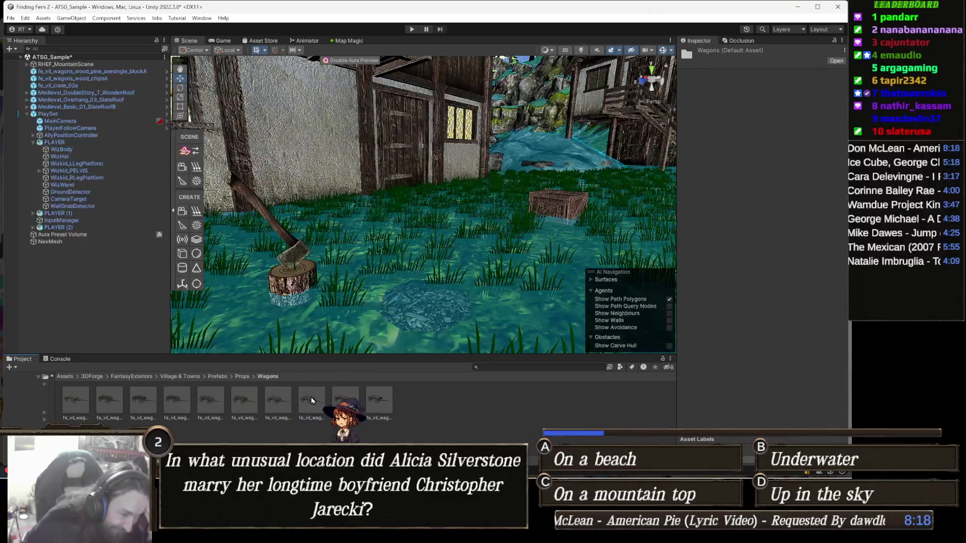
mouse_move(429, 253)
mouse_down()
mouse_move(437, 245)
mouse_move(427, 241)
mouse_up()
mouse_move(379, 401)
mouse_down()
mouse_move(452, 256)
mouse_move(431, 257)
mouse_up()
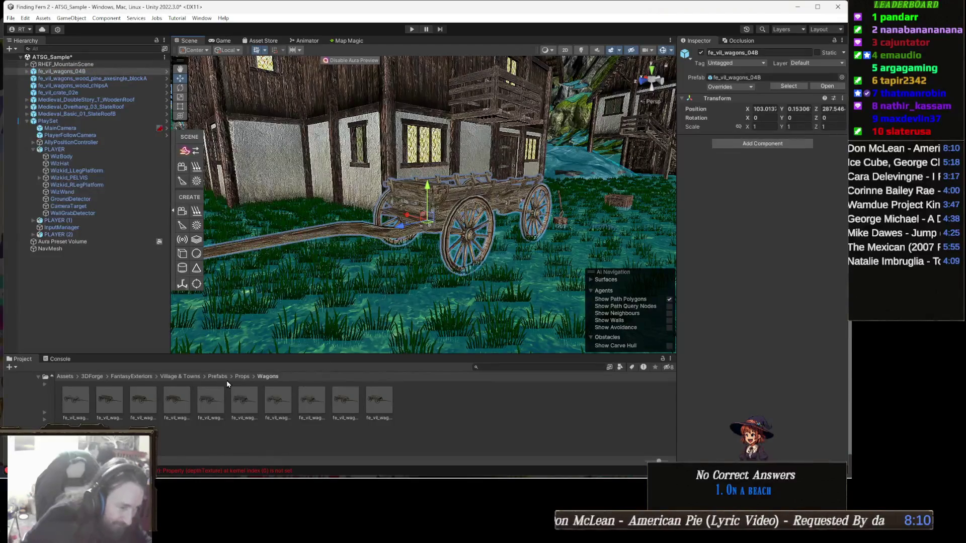
click(243, 377)
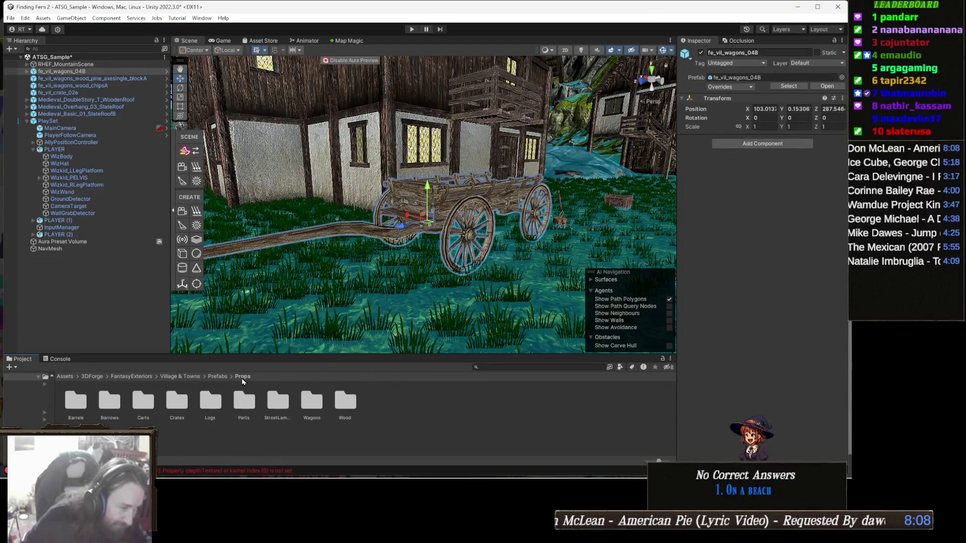
- Place the fe_vil_StreetLamp04b_rope street lamp near the wagon, frame it, and select the double-story house
double_click(277, 402)
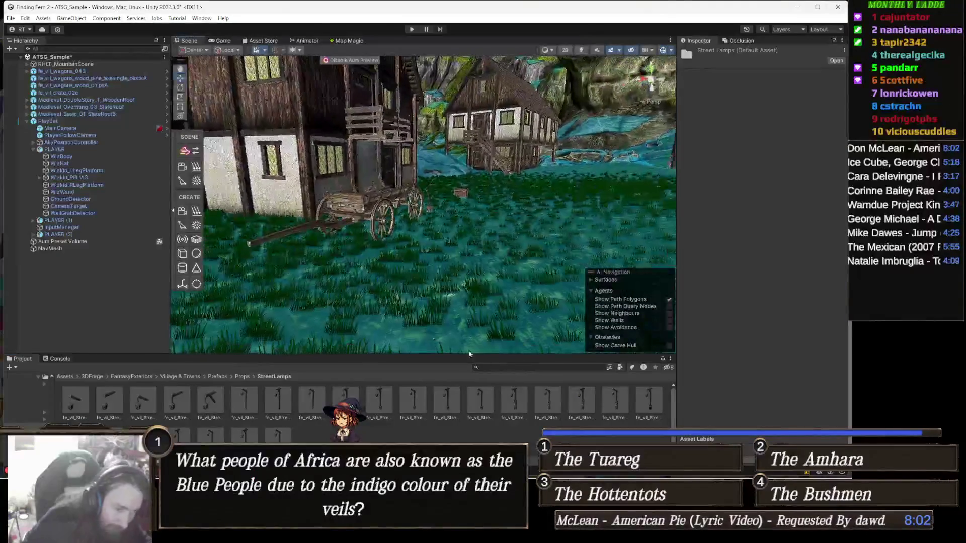
mouse_move(564, 390)
mouse_down()
mouse_move(591, 281)
mouse_move(640, 223)
mouse_up()
key(f)
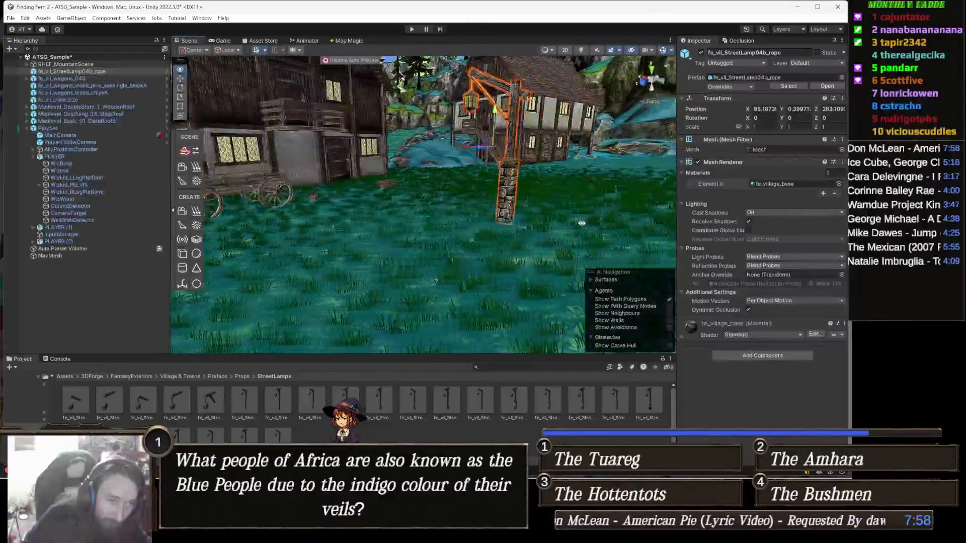
mouse_move(470, 255)
mouse_down()
mouse_move(401, 269)
mouse_move(464, 295)
mouse_move(438, 242)
mouse_move(378, 232)
mouse_move(528, 237)
mouse_up()
click(437, 216)
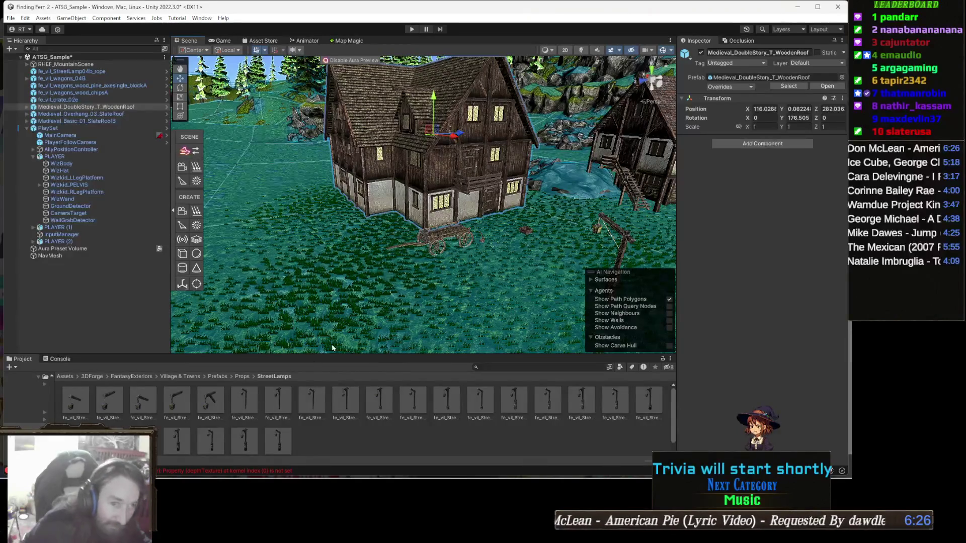
- Frame the double-story house and place the fe_vil_wagons_logs_elm_pilesaw02 elm log pile by its corner
key(f)
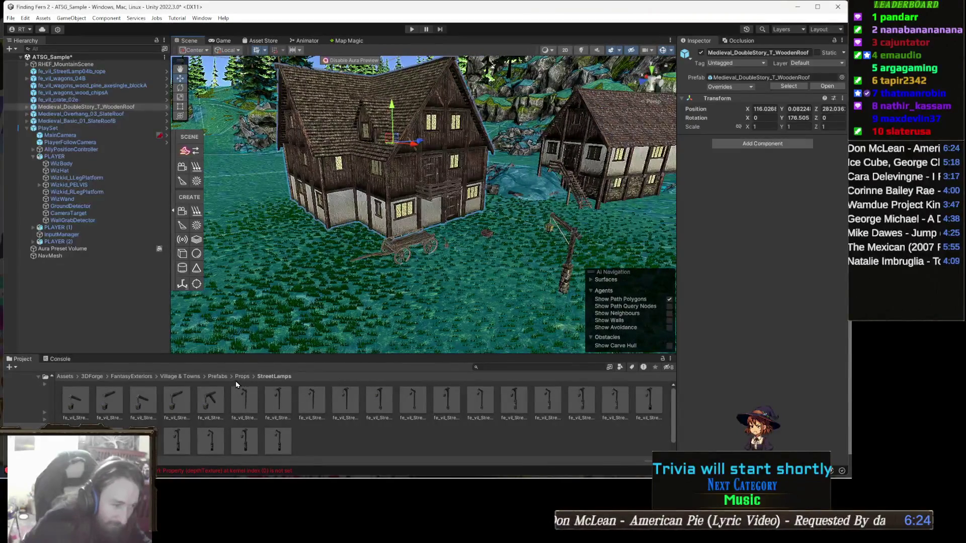
click(238, 378)
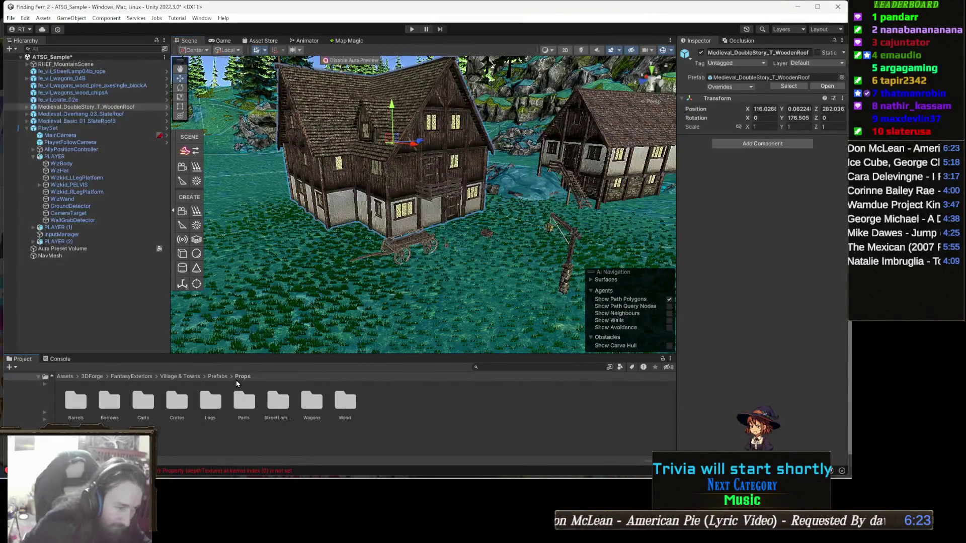
double_click(213, 399)
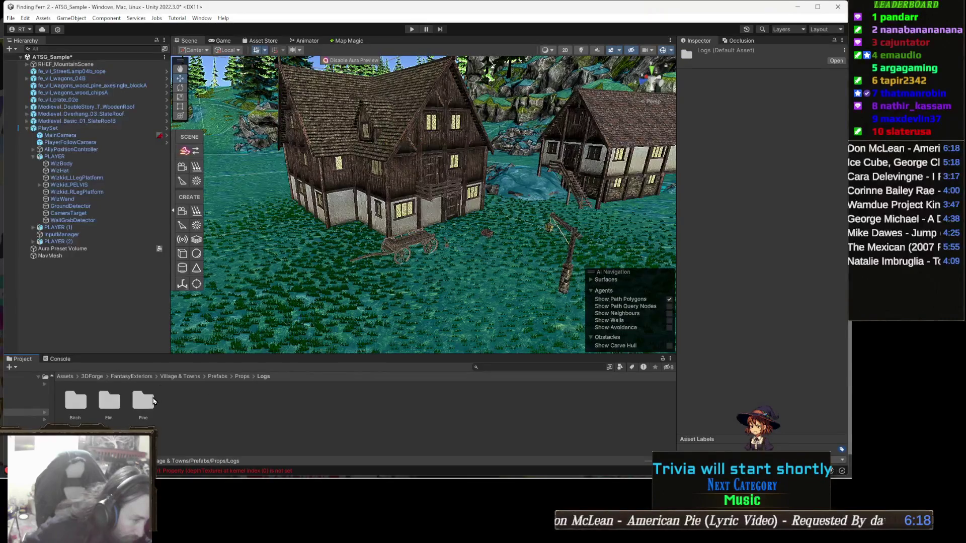
double_click(113, 400)
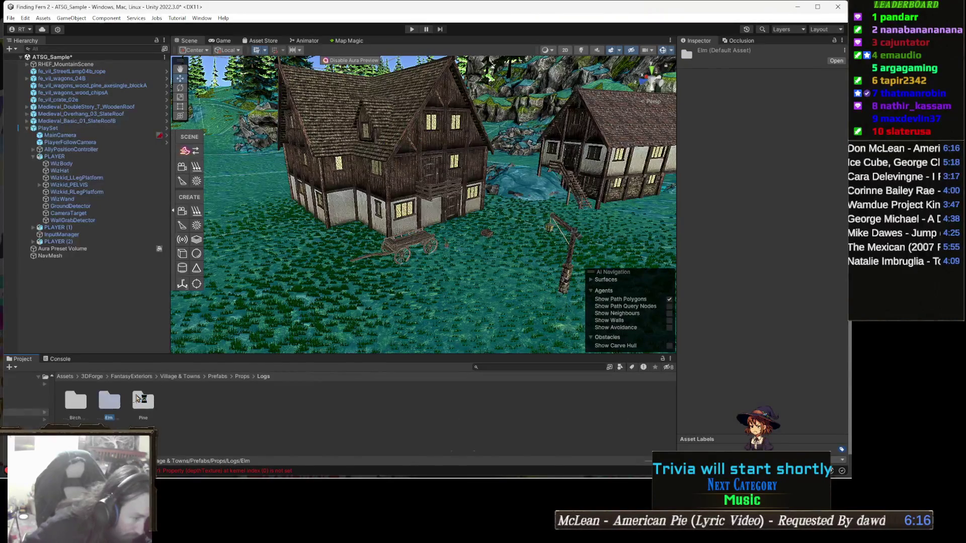
mouse_move(291, 409)
mouse_down()
mouse_move(375, 330)
mouse_move(402, 317)
mouse_move(416, 326)
mouse_move(409, 346)
mouse_up()
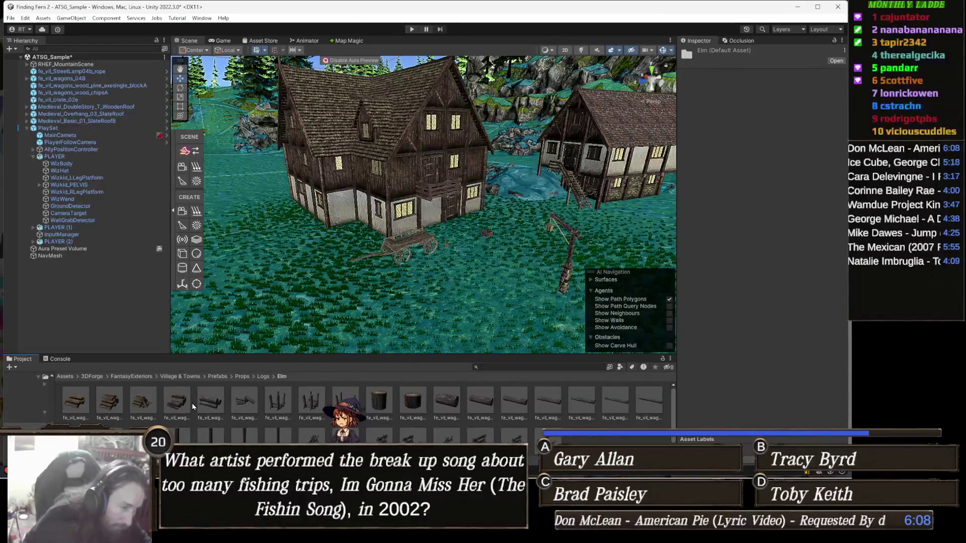
mouse_move(205, 407)
mouse_down()
mouse_move(348, 272)
mouse_move(323, 245)
mouse_up()
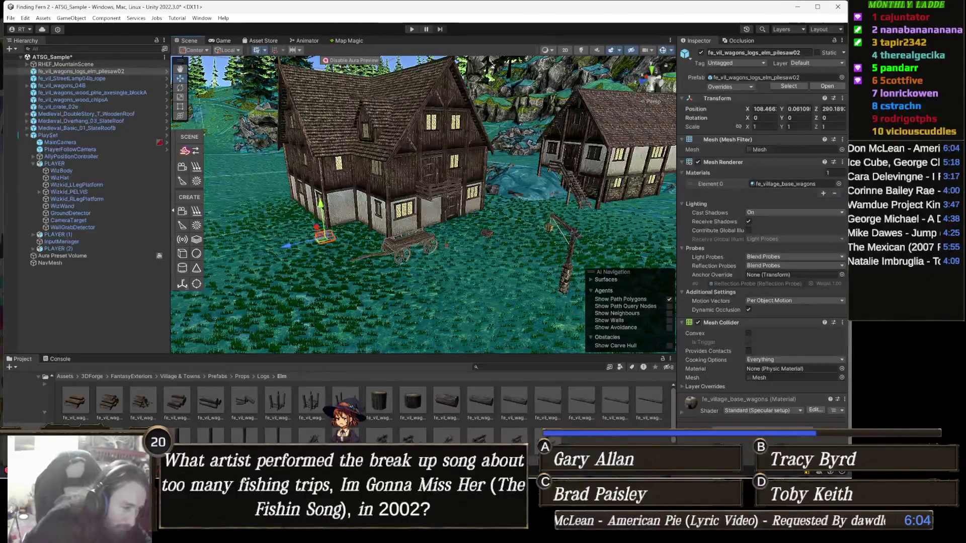
- Browse back from Logs > Elm into the Props > Parts folder
click(262, 378)
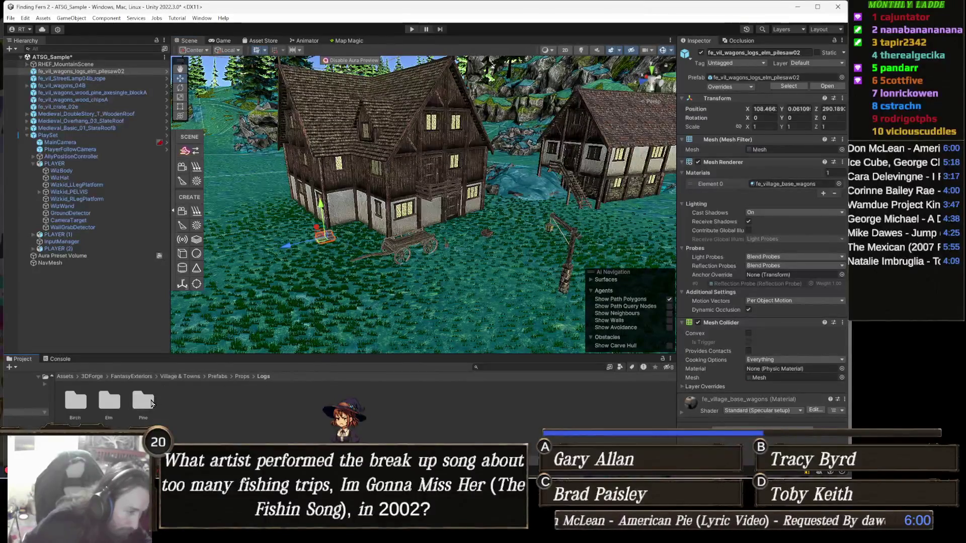
click(242, 377)
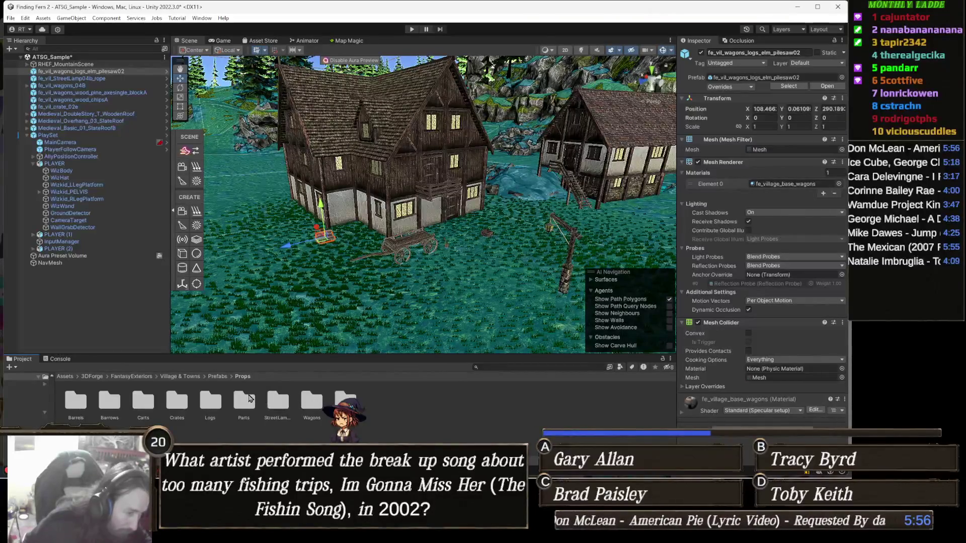
double_click(246, 401)
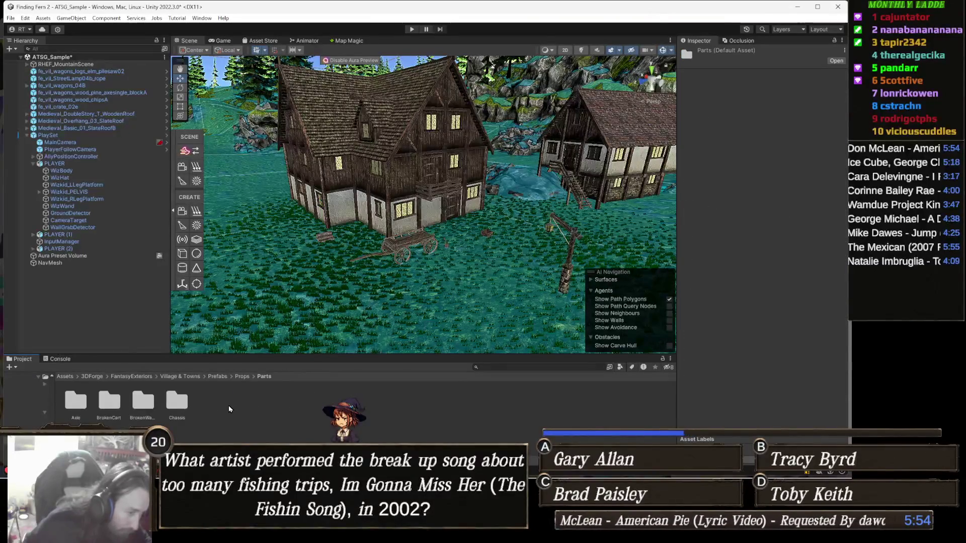
- Look through the Chassis, broken-wagon and Axle part prefabs, then return to Props
click(182, 402)
double_click(144, 403)
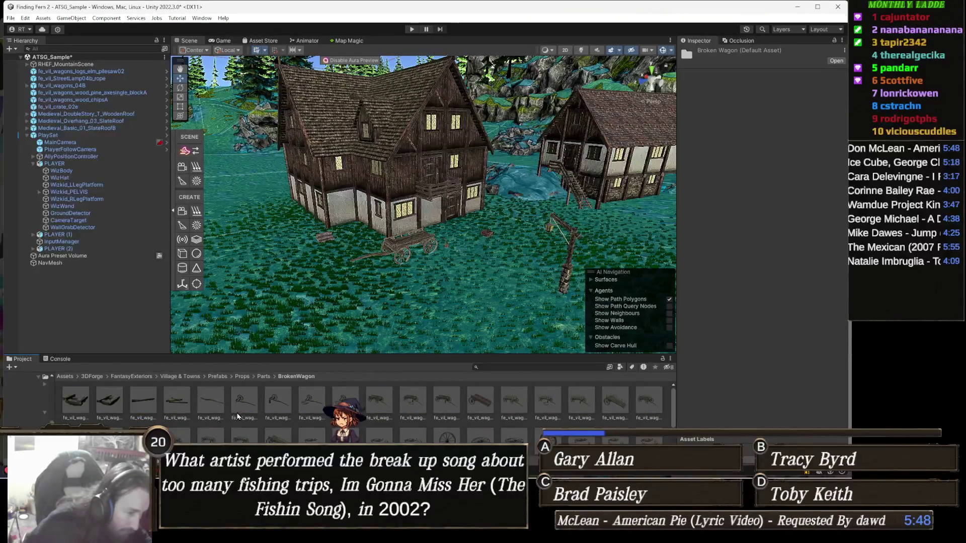
click(233, 409)
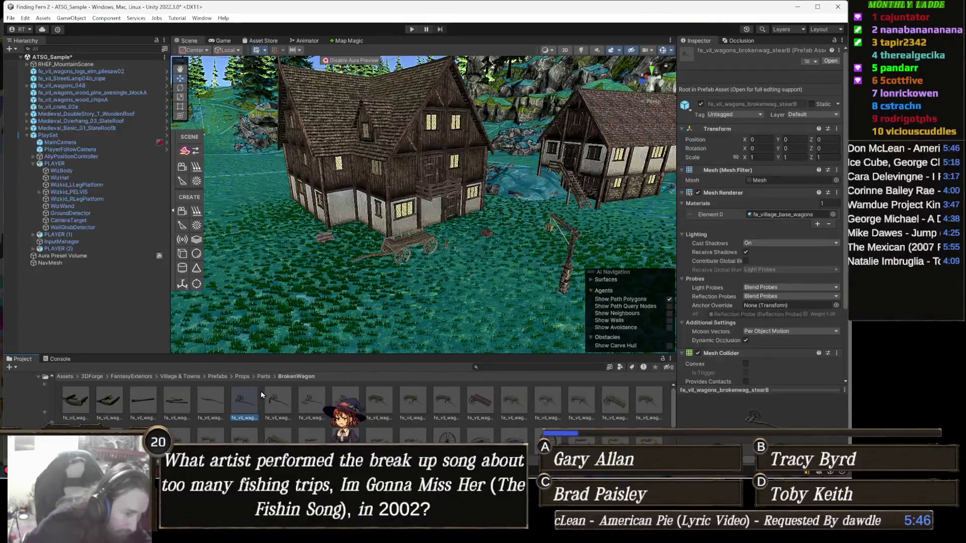
click(259, 377)
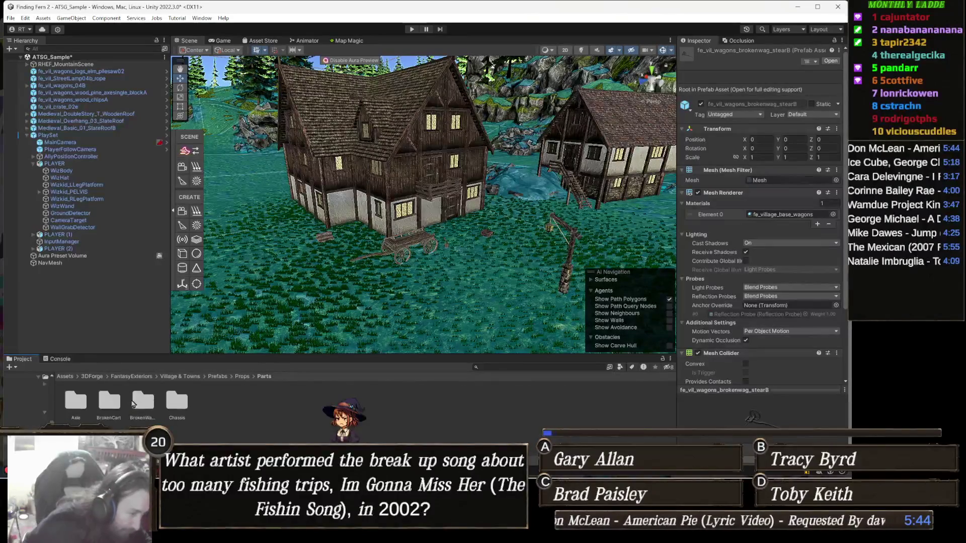
click(79, 401)
double_click(79, 401)
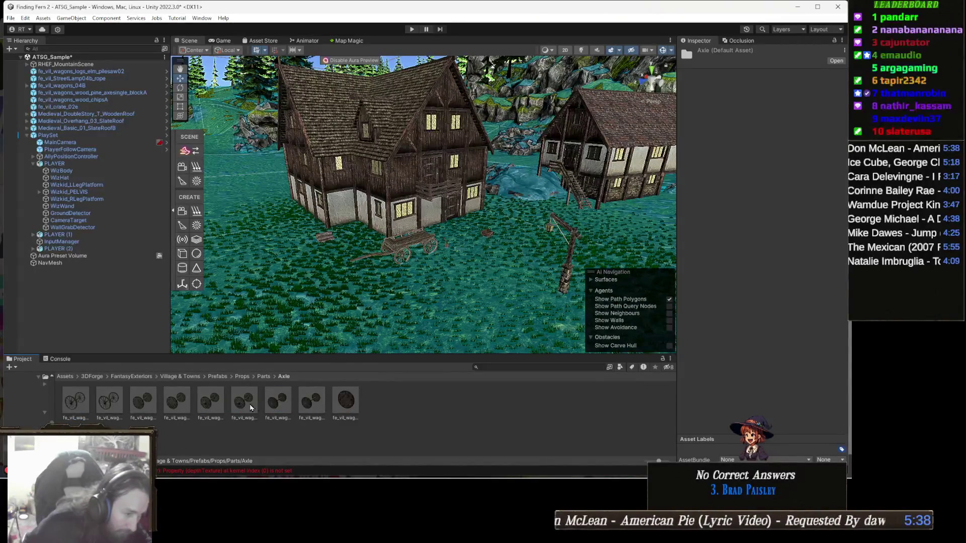
click(242, 378)
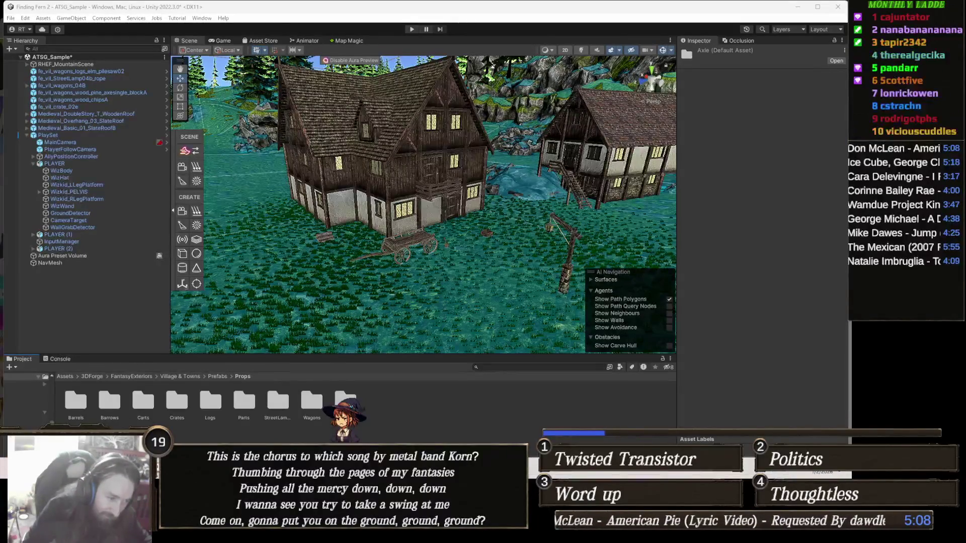
- In a new Chrome tab, search 'how much did don mclean make off american pie'
mouse_move(257, 536)
click(209, 420)
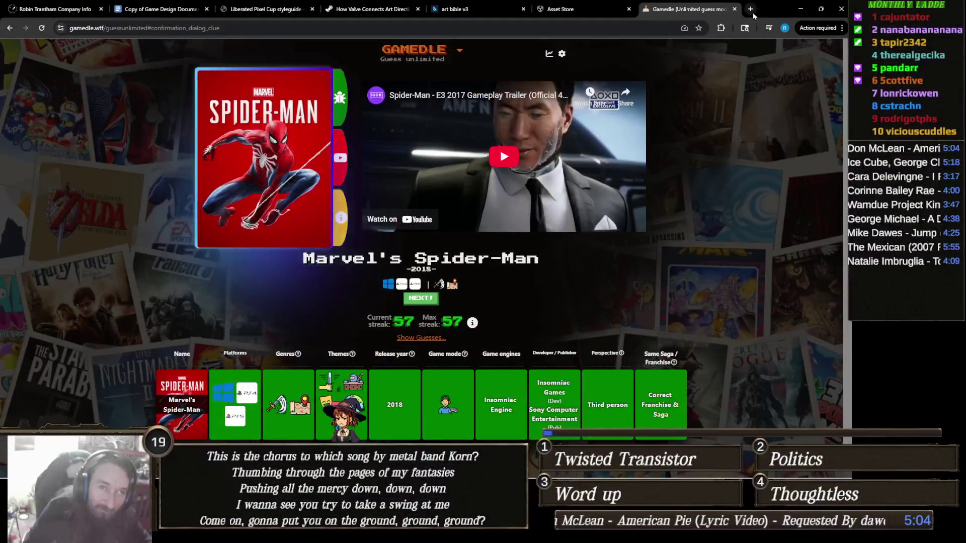
key(ctrl+t)
text(how)
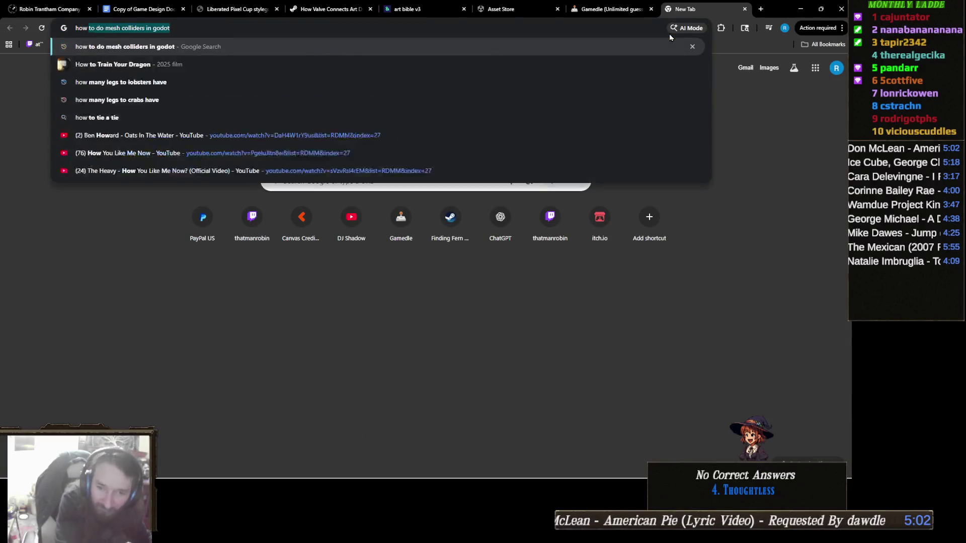
text( much did don m)
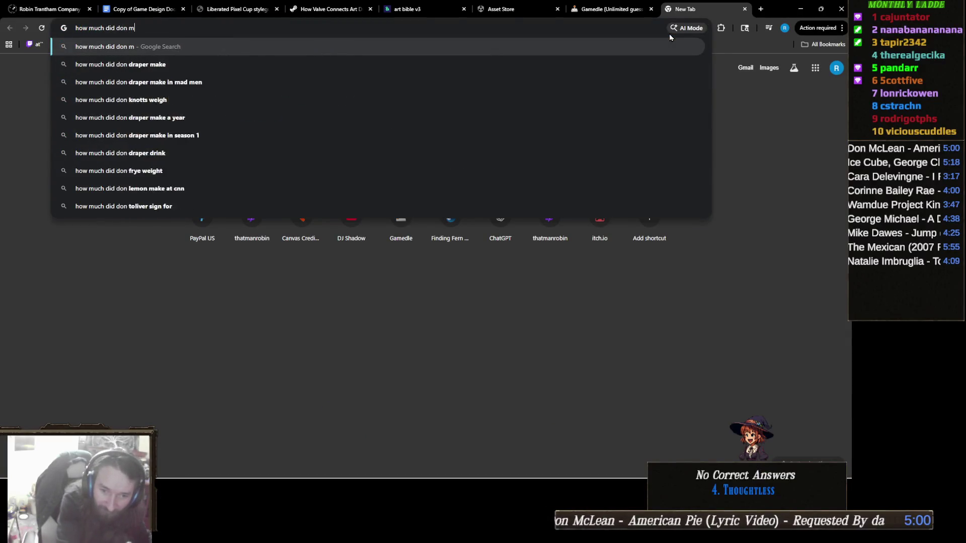
text(clean mak e of)
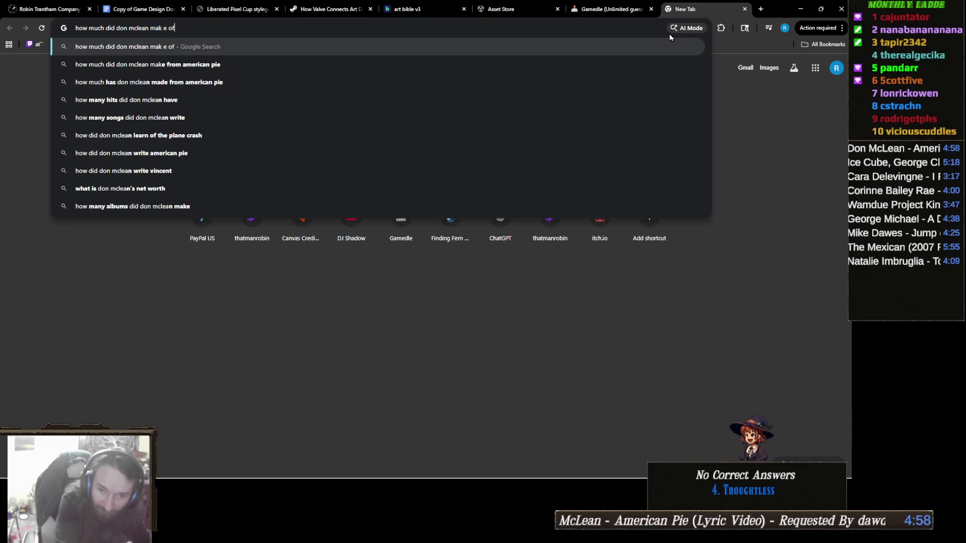
text(f american pie)
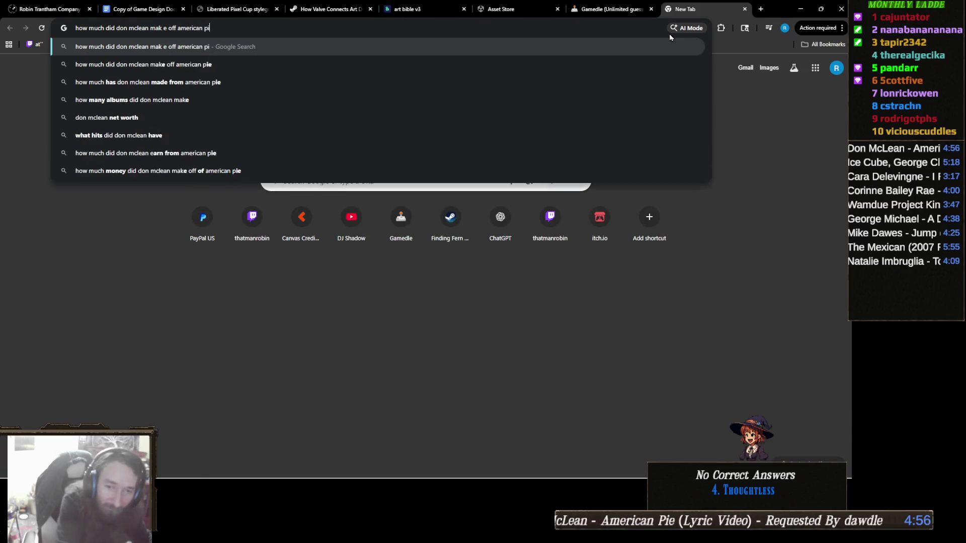
key(Return)
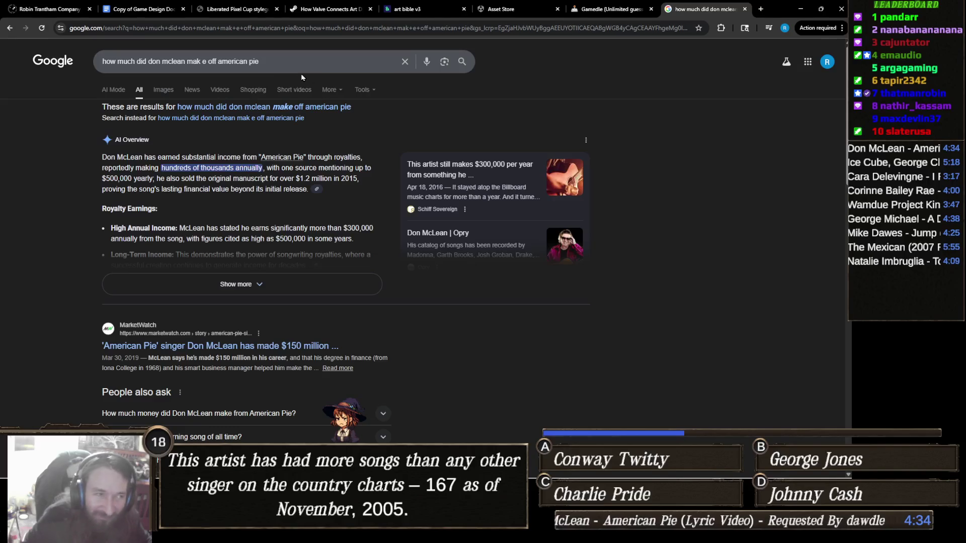
- Replace the query with 'don mclean', skim the results, and close the search tab
triple_click(271, 62)
text(don)
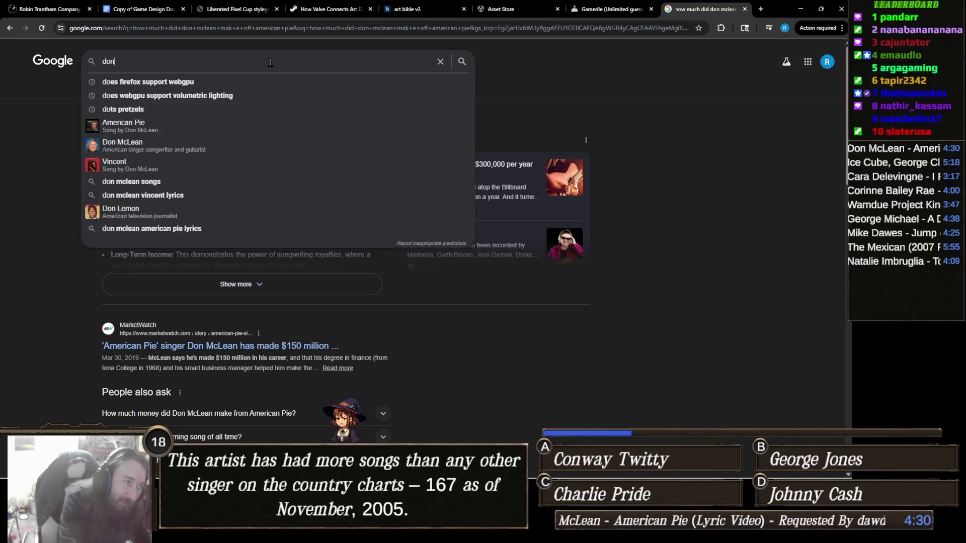
text( mclean)
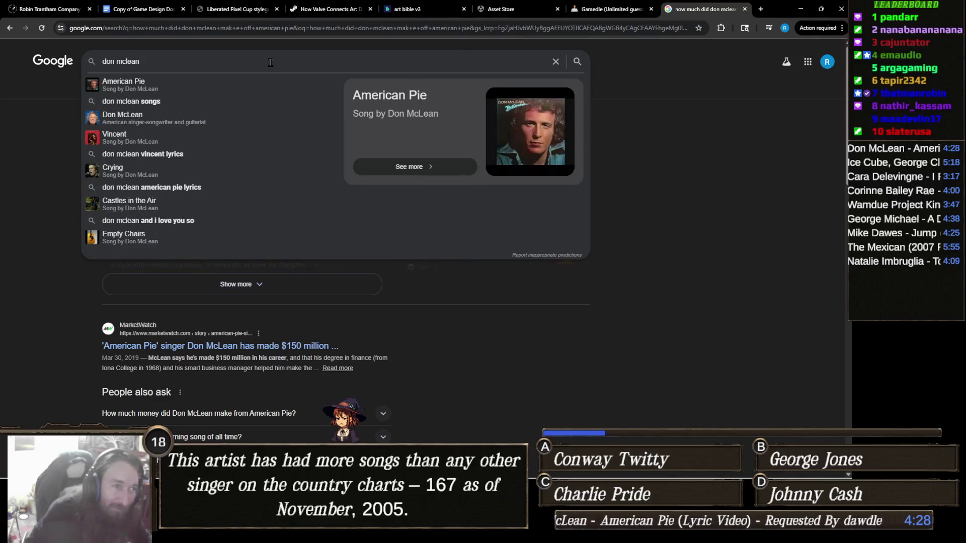
key(Return)
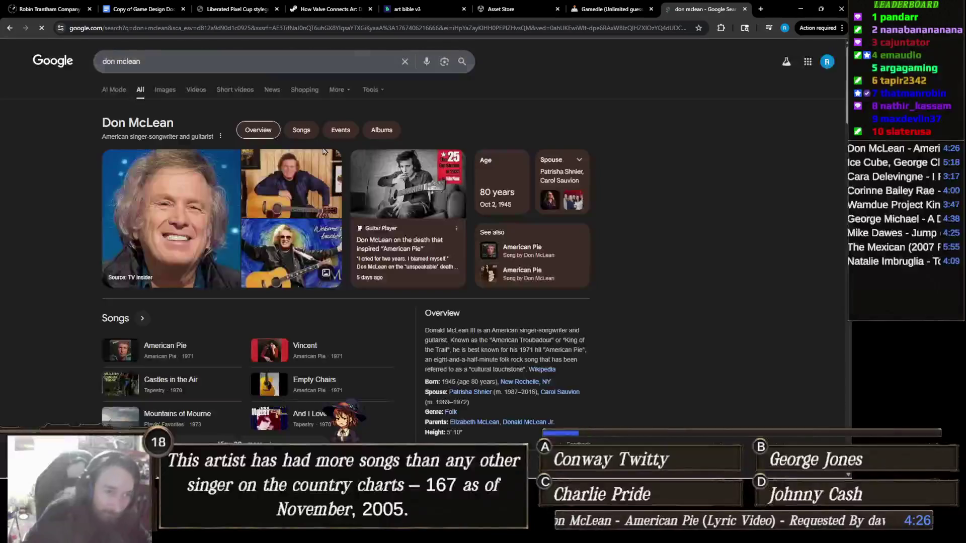
scroll(469, 210, down, 3)
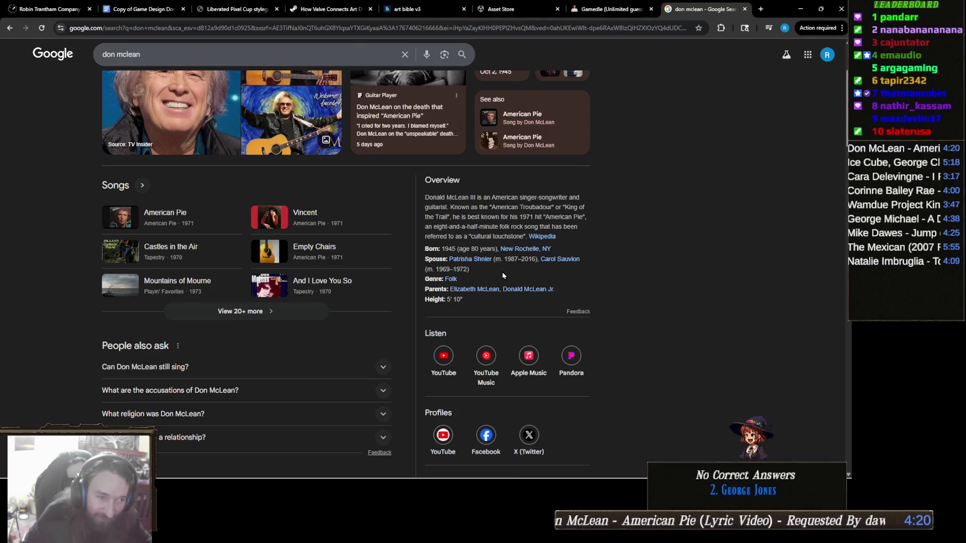
scroll(473, 252, up, 2)
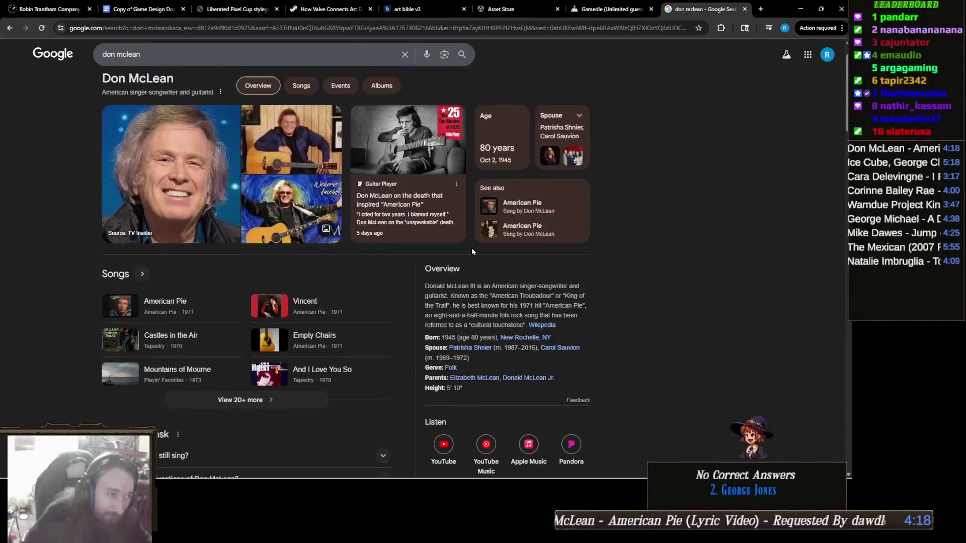
scroll(472, 252, up, 1)
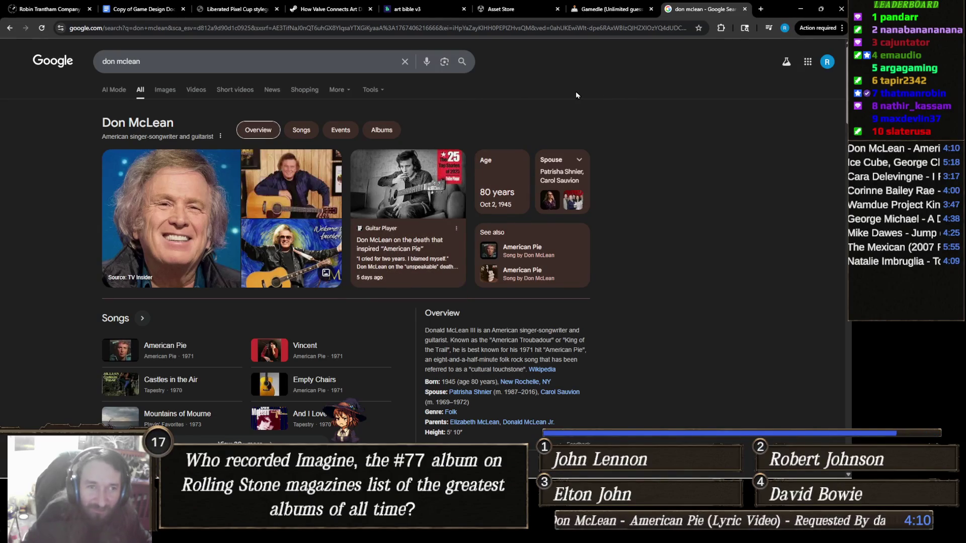
click(745, 9)
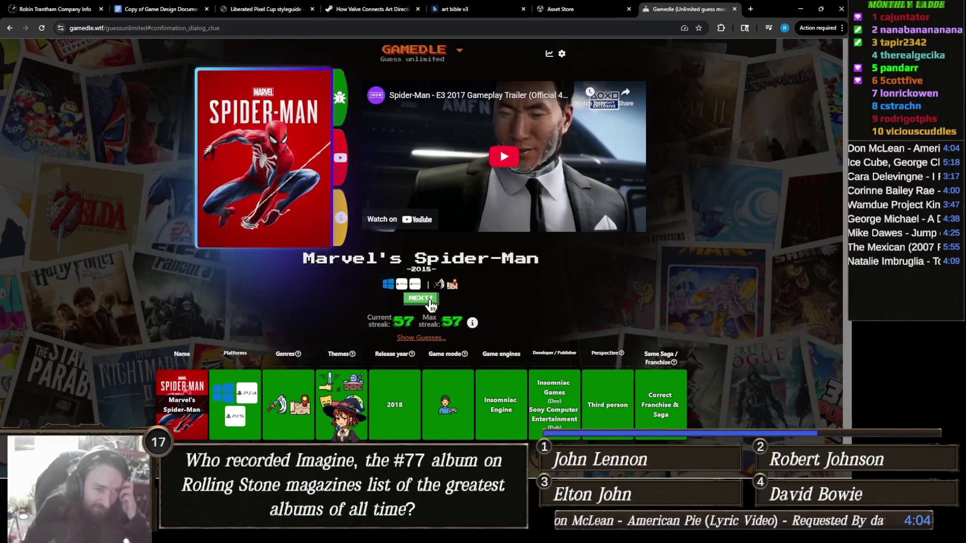
- Start a new Gamedle round and guess Elden Ring, then Call of Duty: Black Ops Cold War
click(430, 301)
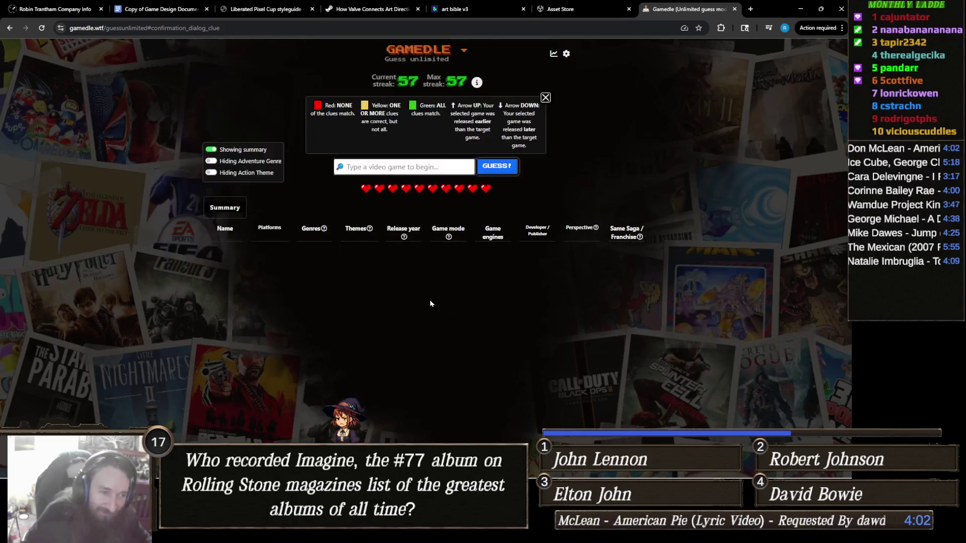
click(454, 169)
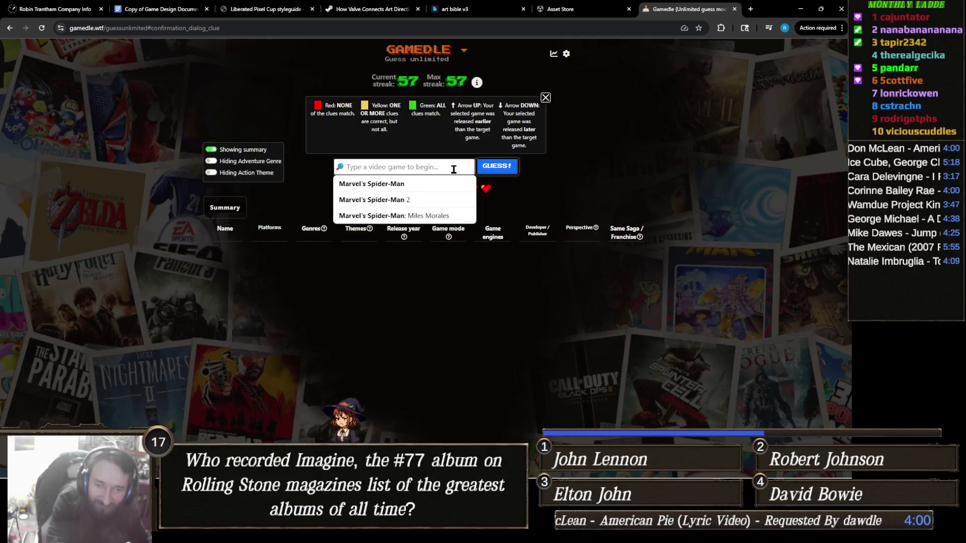
text(Elden Ring)
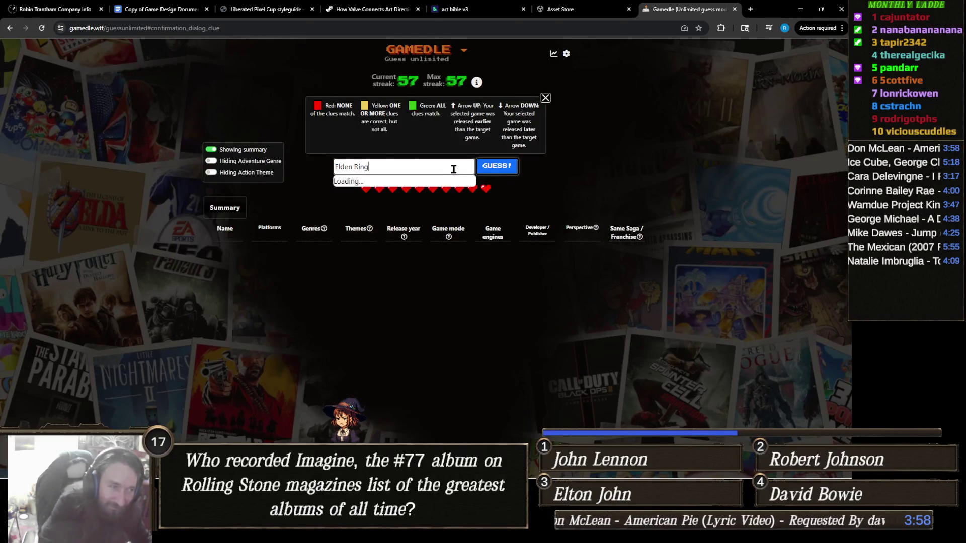
click(427, 191)
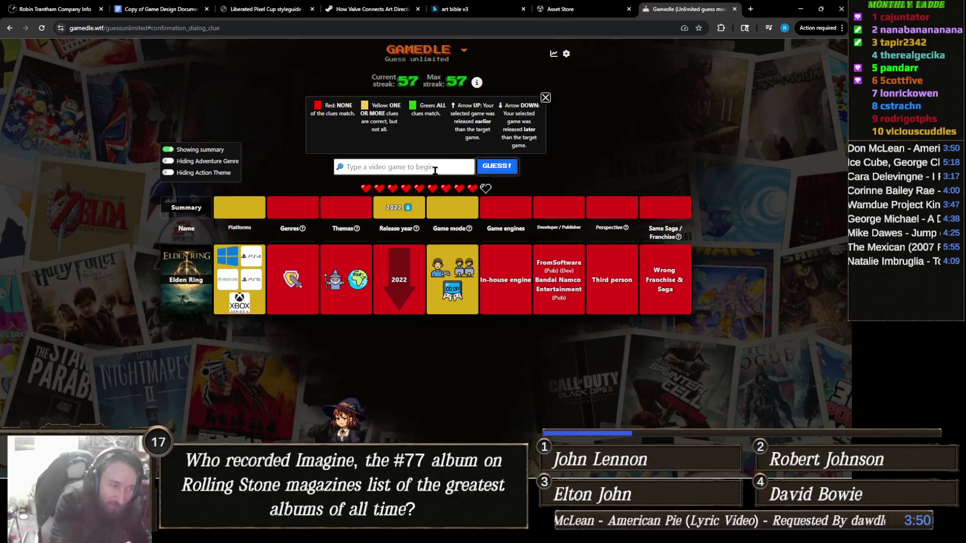
text(B)
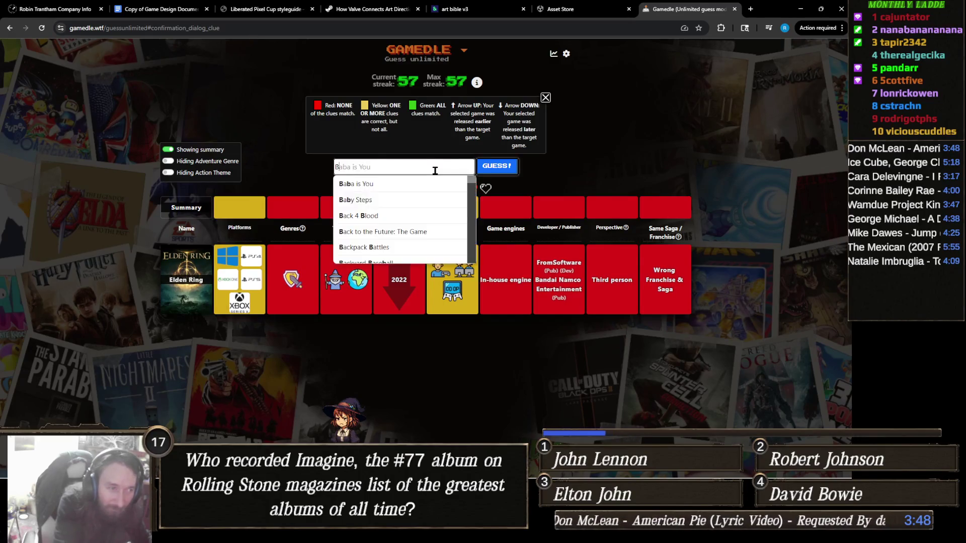
text(lack ops)
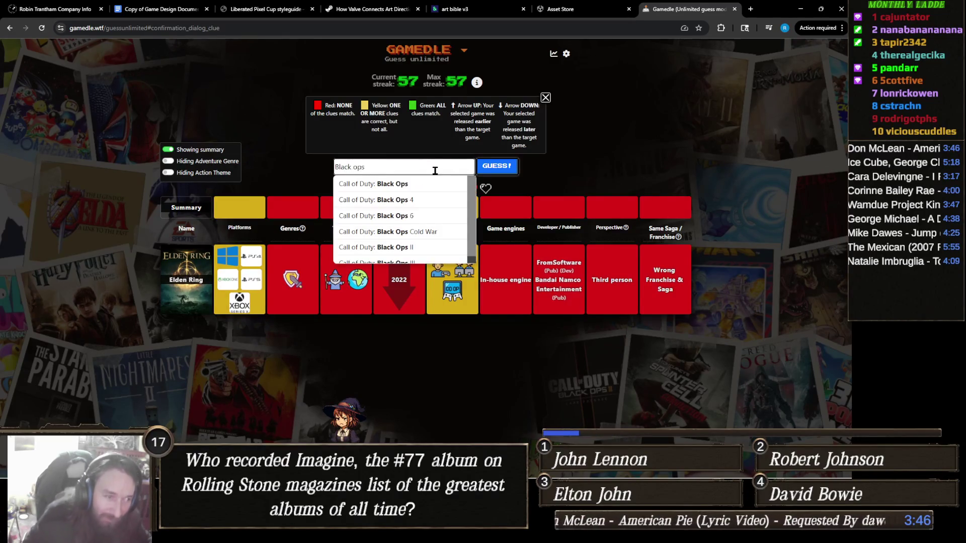
click(433, 233)
click(492, 170)
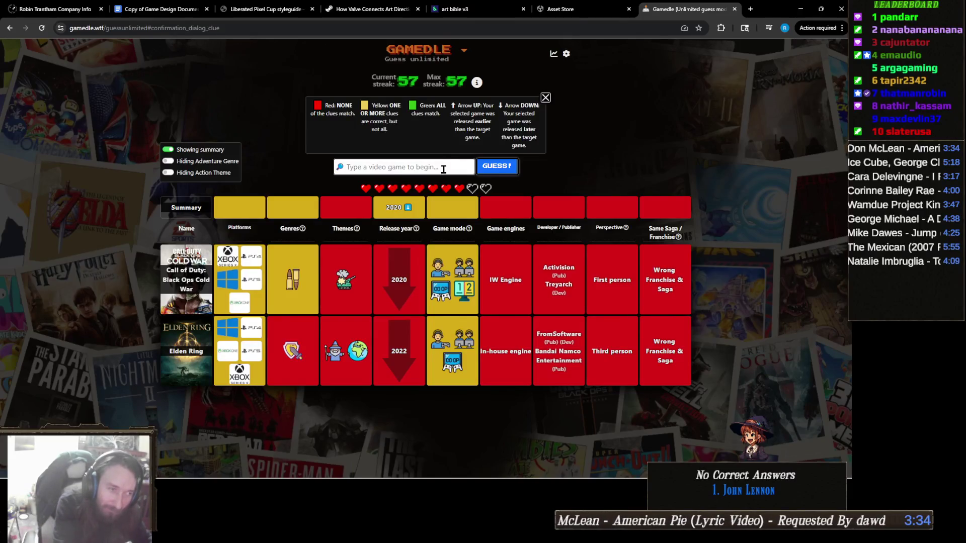
- Type 'Project zombo' into the guess field, then clear it without guessing
text(Project zomboid)
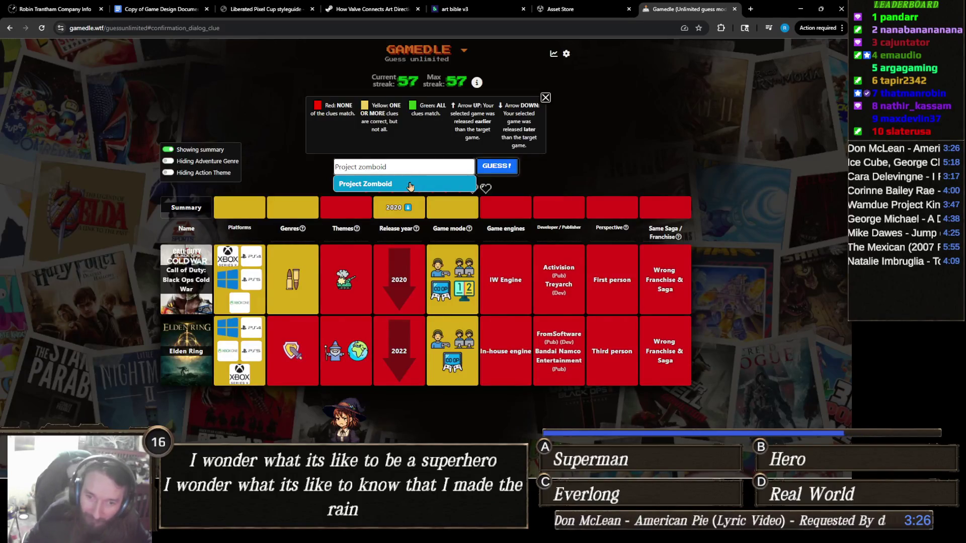
click(439, 151)
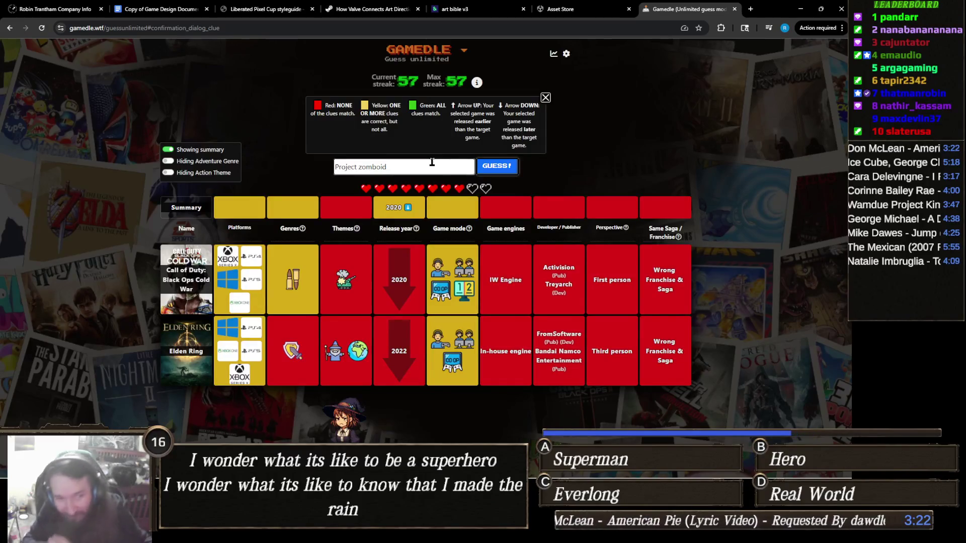
triple_click(432, 162)
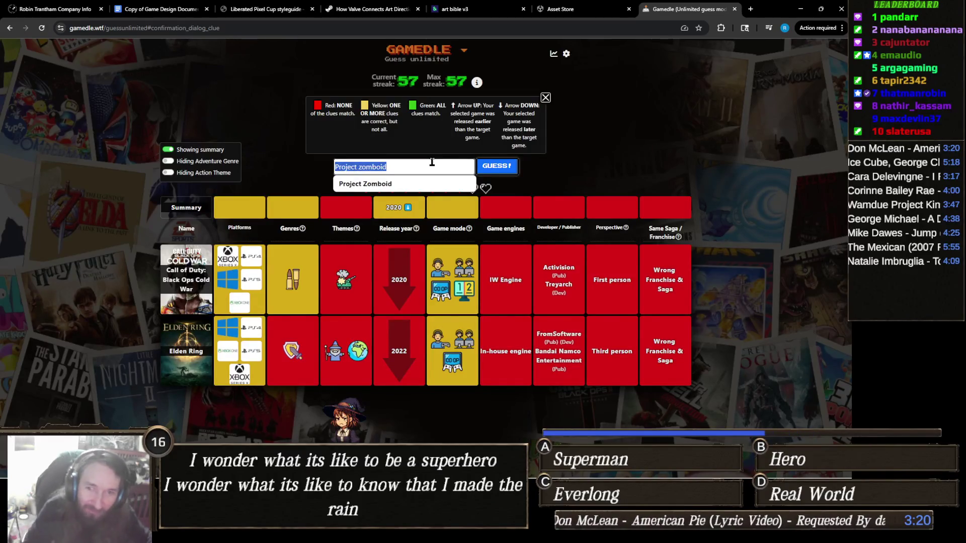
key(BackSpace)
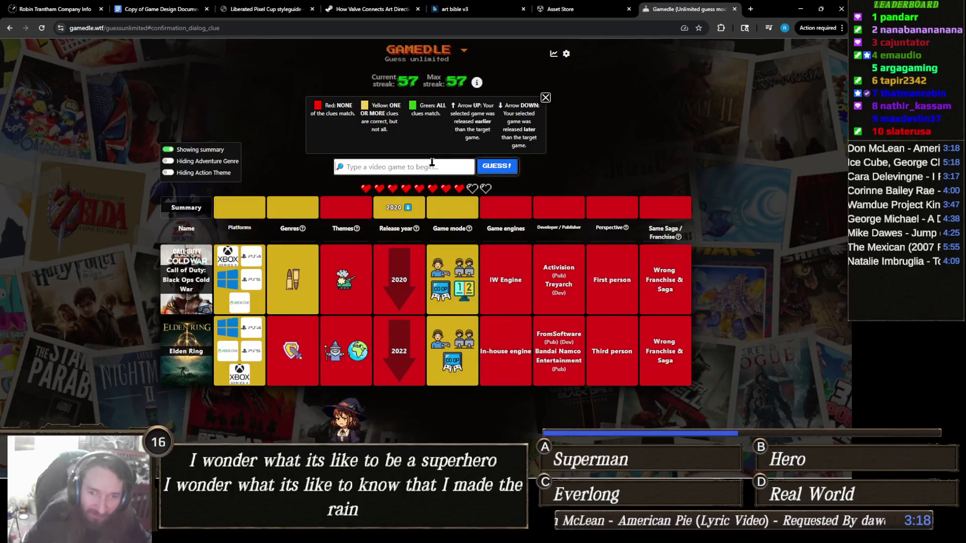
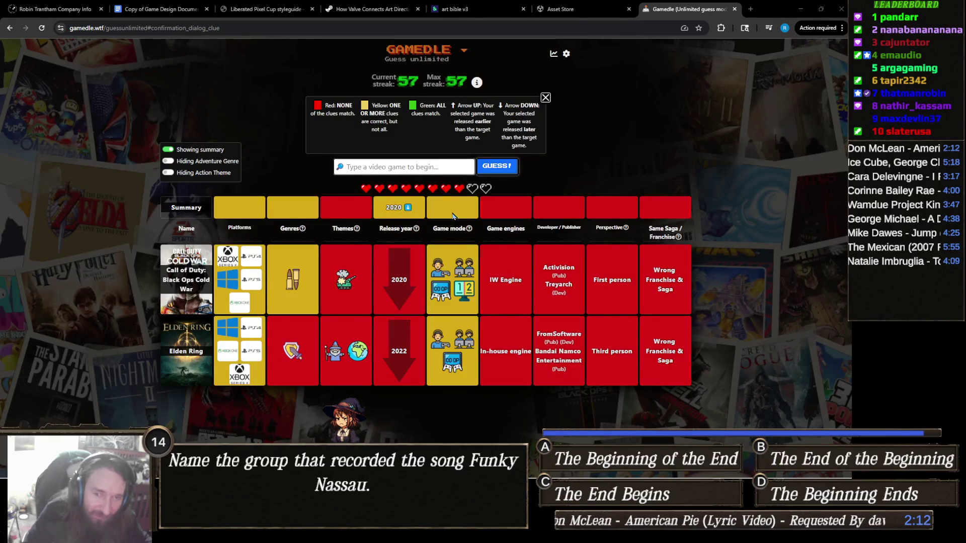
- Enter 'risk of rain' in Gamedle and submit Risk of Rain as the guess
click(443, 170)
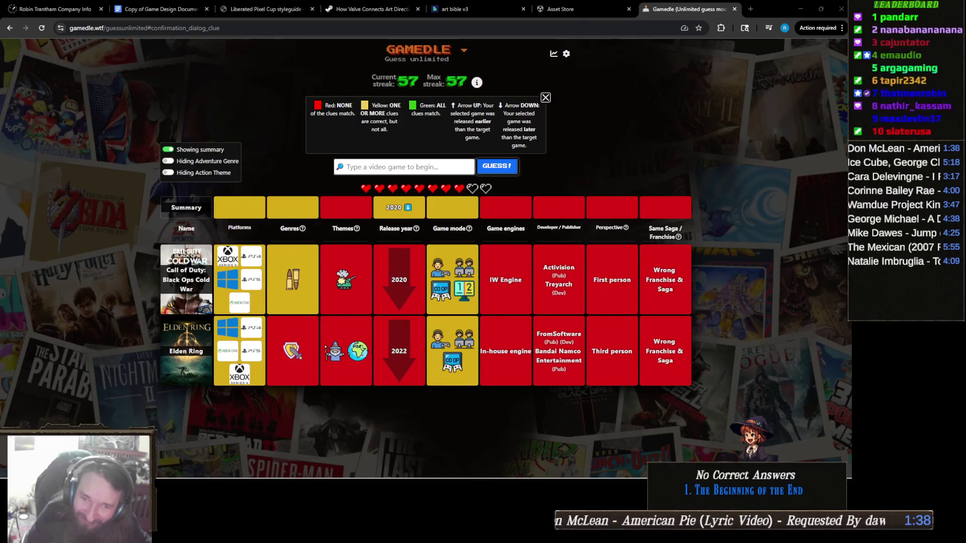
click(454, 158)
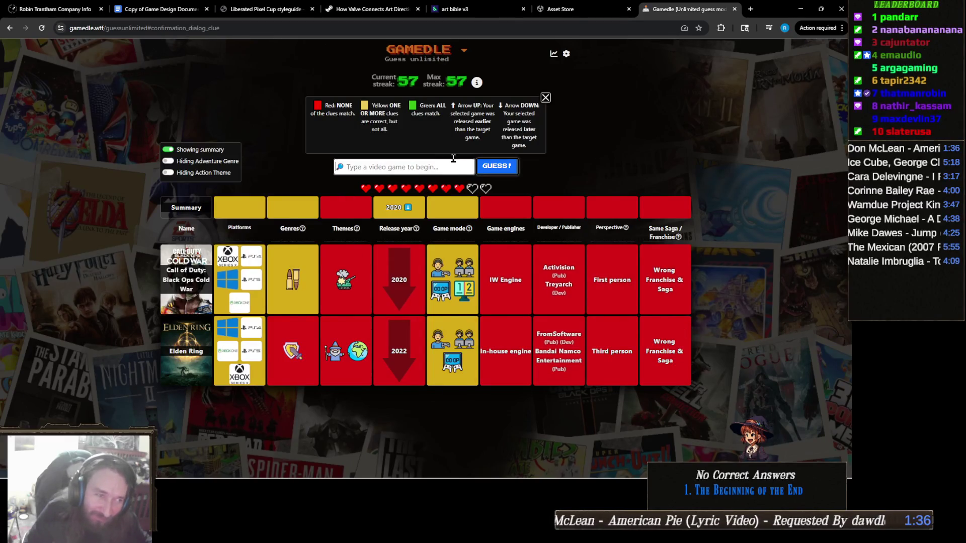
text(r)
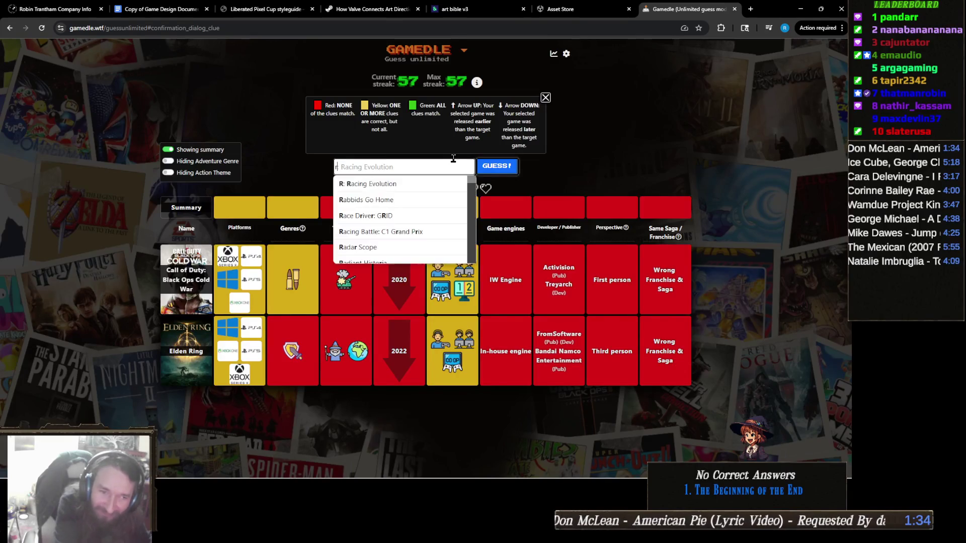
text(isk of rain)
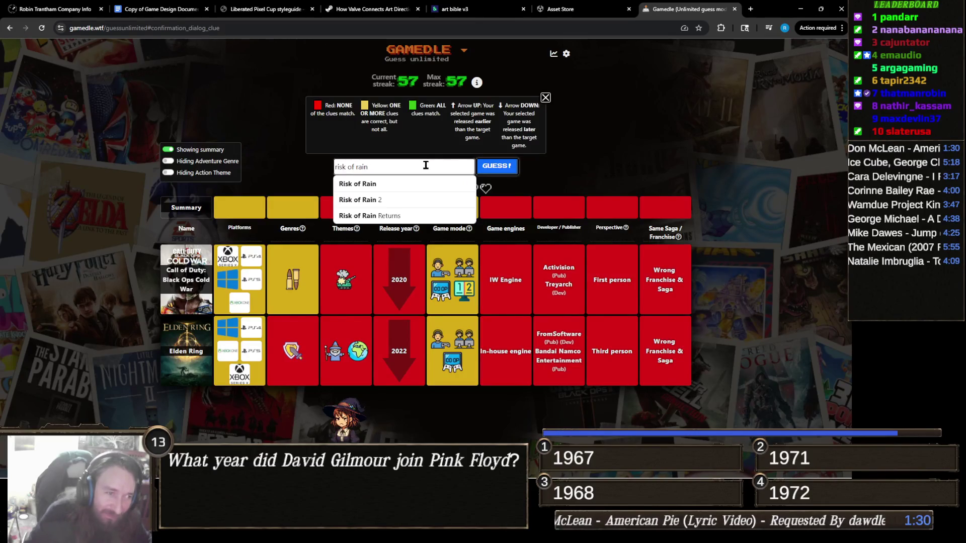
click(408, 187)
click(514, 171)
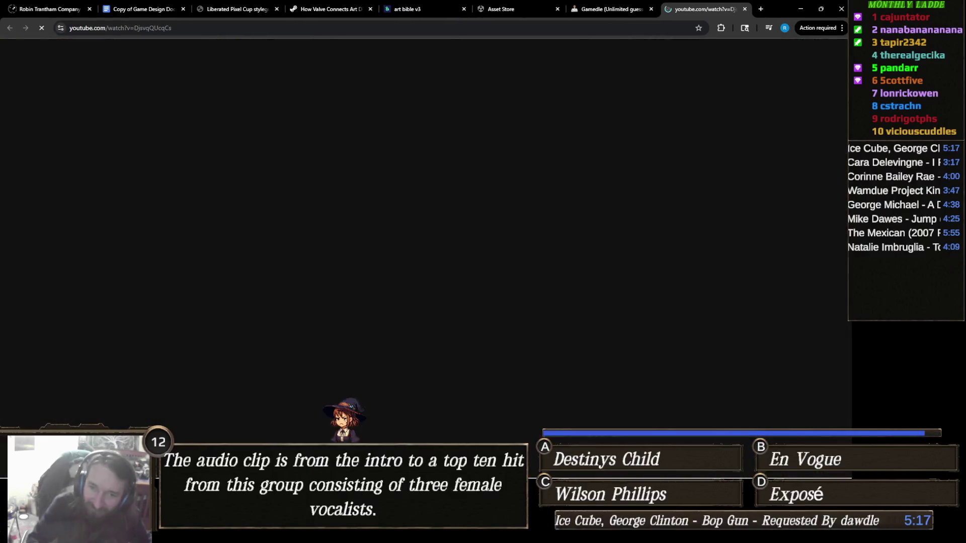
- Close the YouTube video tab to return to the Gamedle guess grid
middle_click(712, 12)
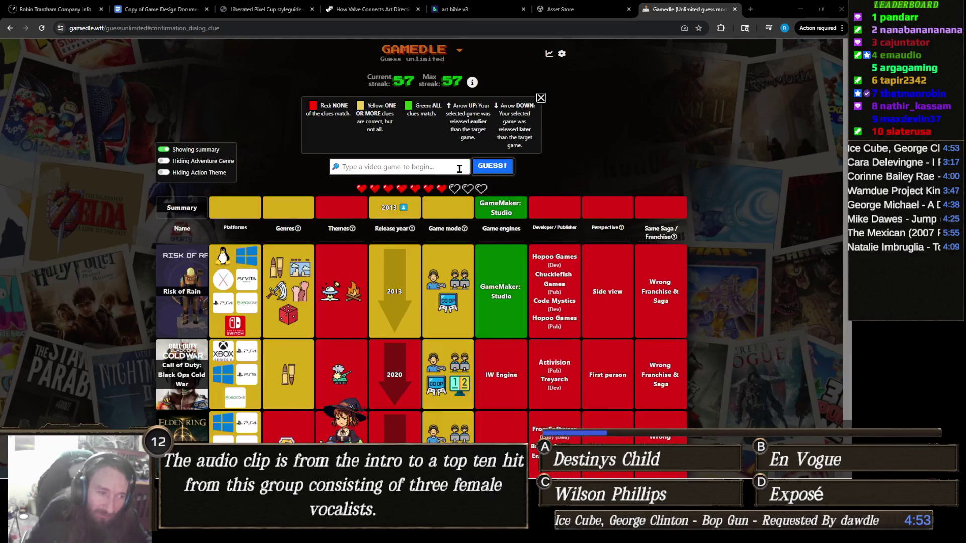
- Guess Undertale and scroll through the results table to review its matching clues
click(443, 168)
text(undertale)
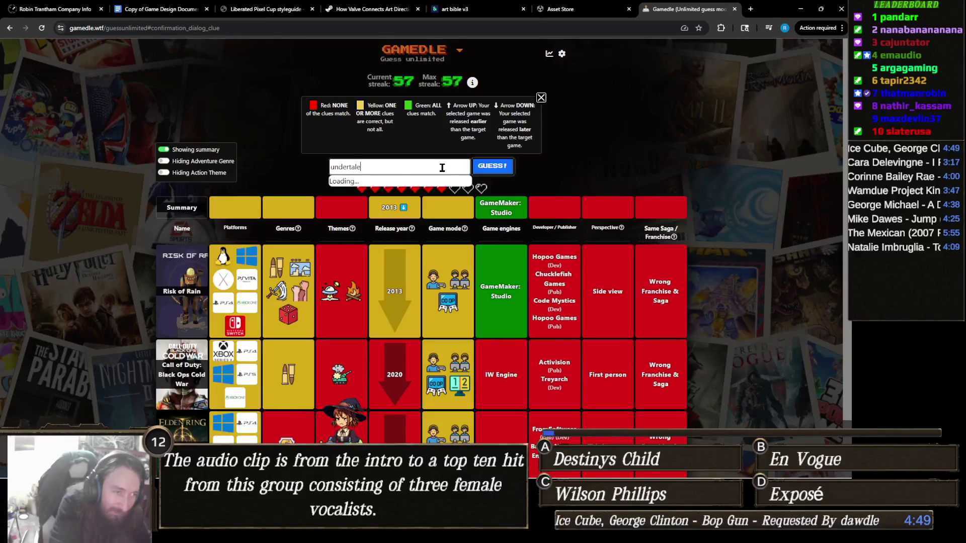
click(360, 181)
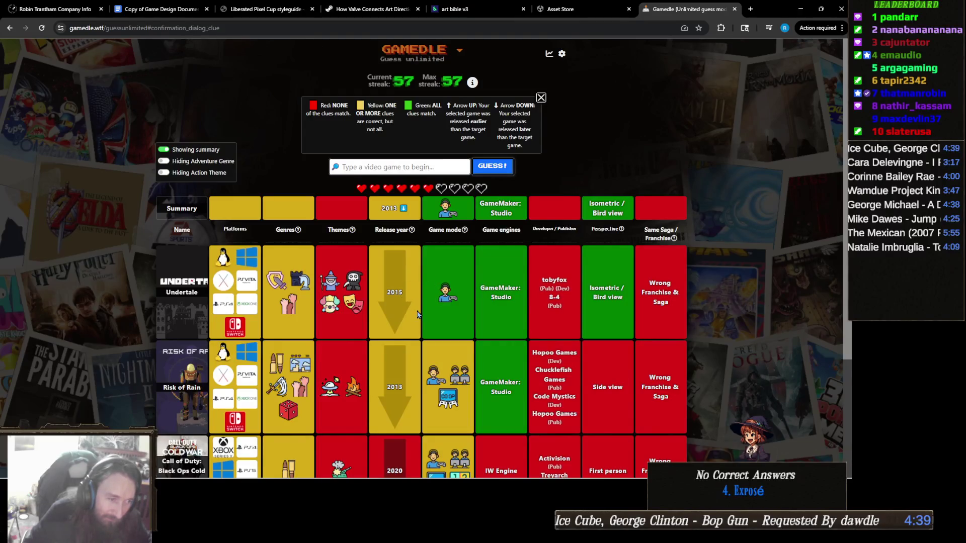
scroll(398, 297, down, 2)
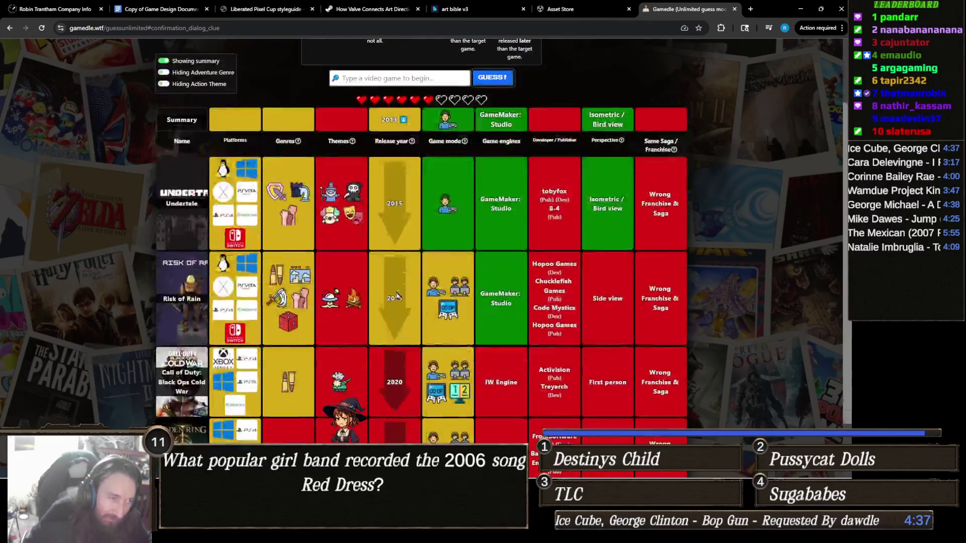
scroll(428, 256, down, 2)
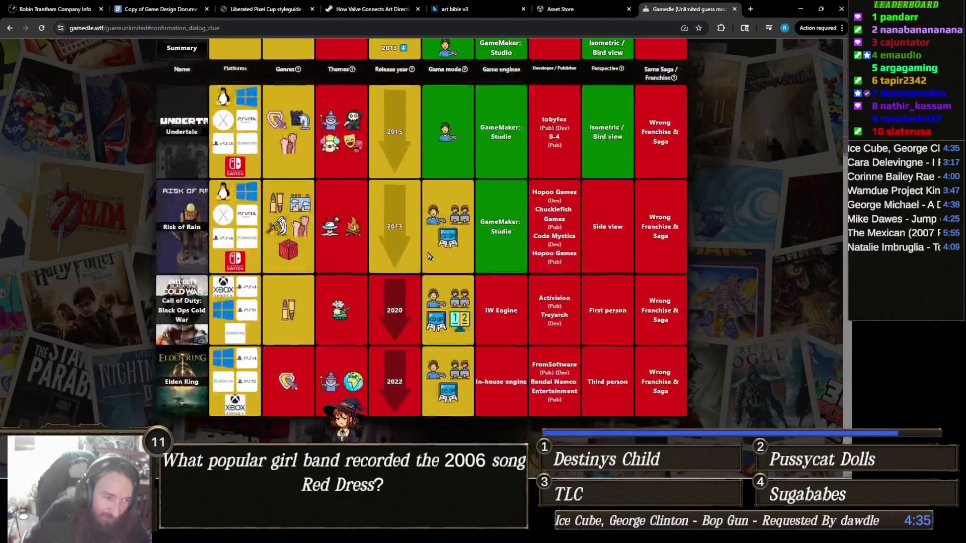
scroll(431, 252, up, 4)
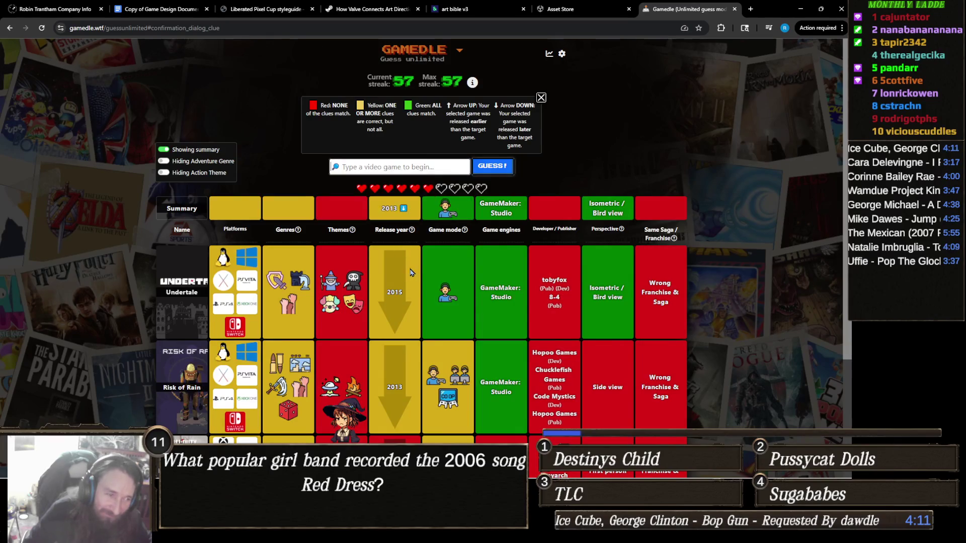
scroll(385, 285, down, 1)
scroll(385, 284, down, 3)
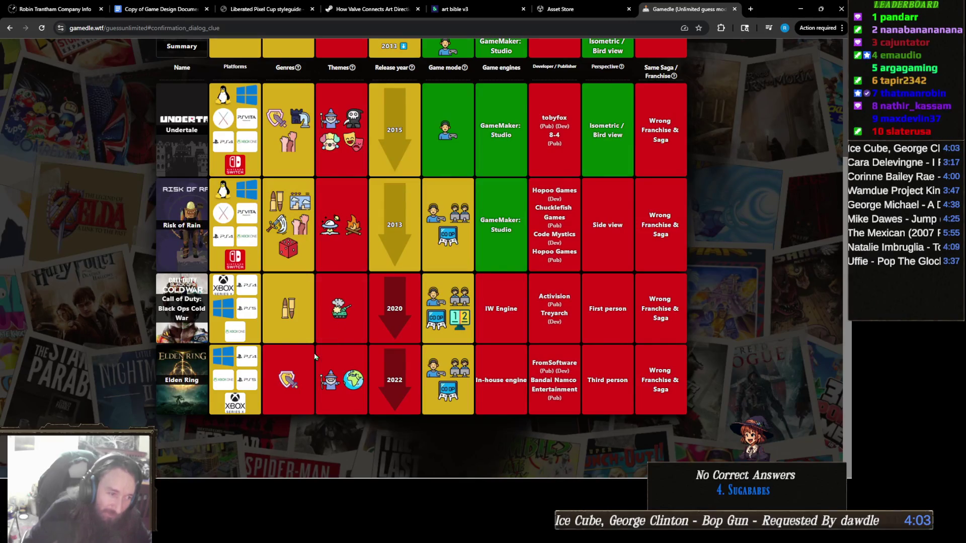
scroll(244, 284, up, 3)
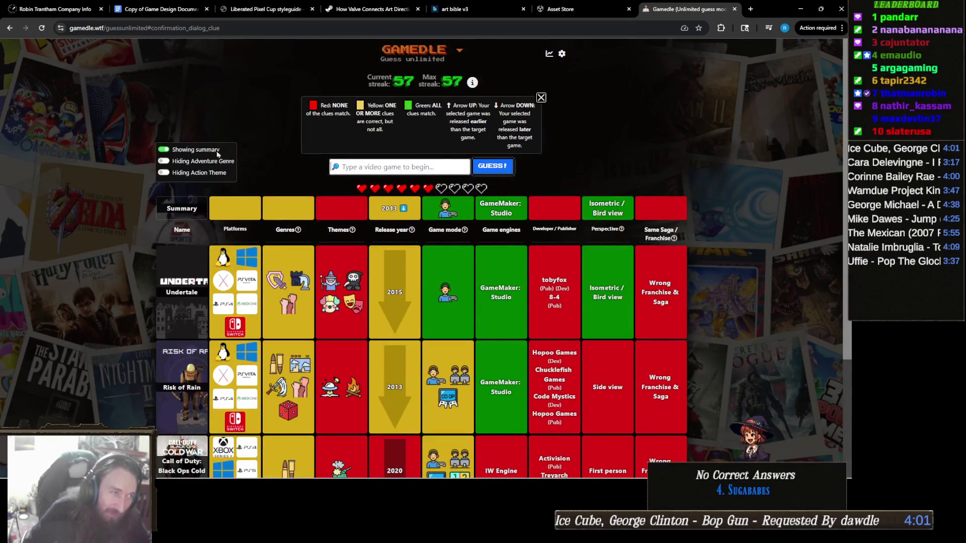
click(197, 162)
scroll(234, 234, down, 3)
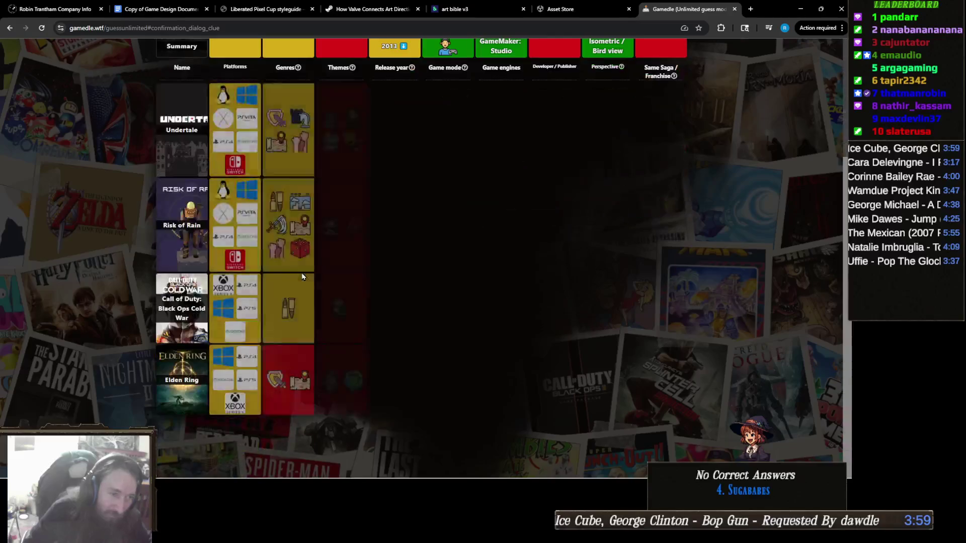
scroll(290, 376, up, 3)
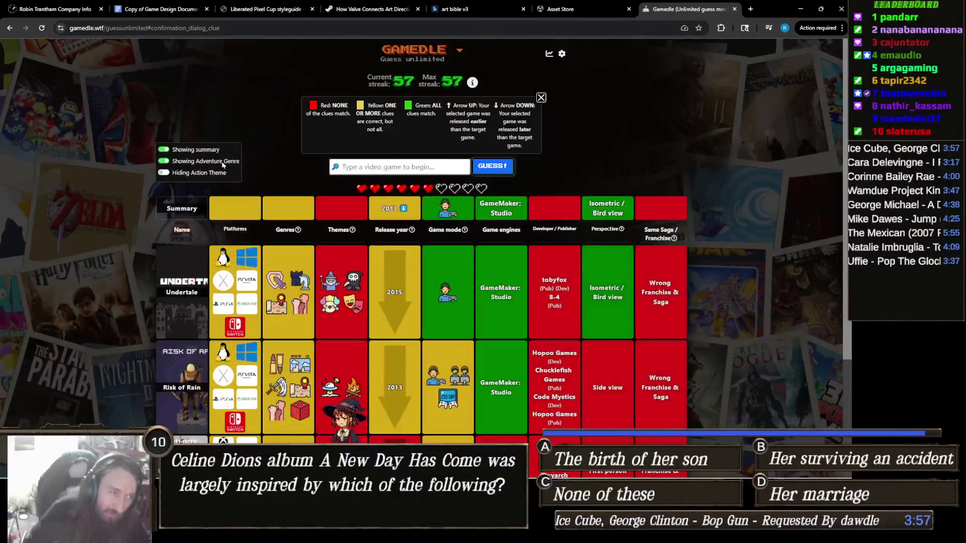
click(222, 161)
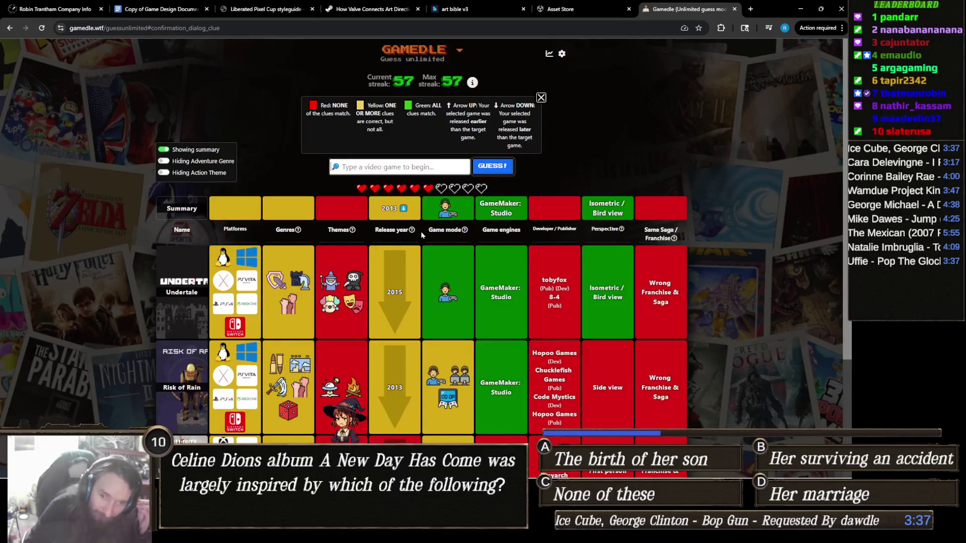
mouse_move(416, 232)
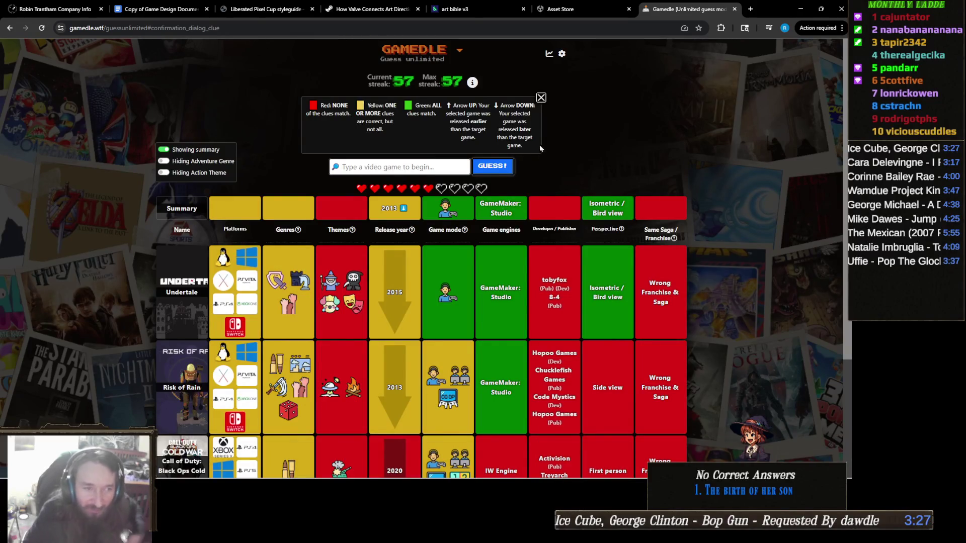
text(stardew)
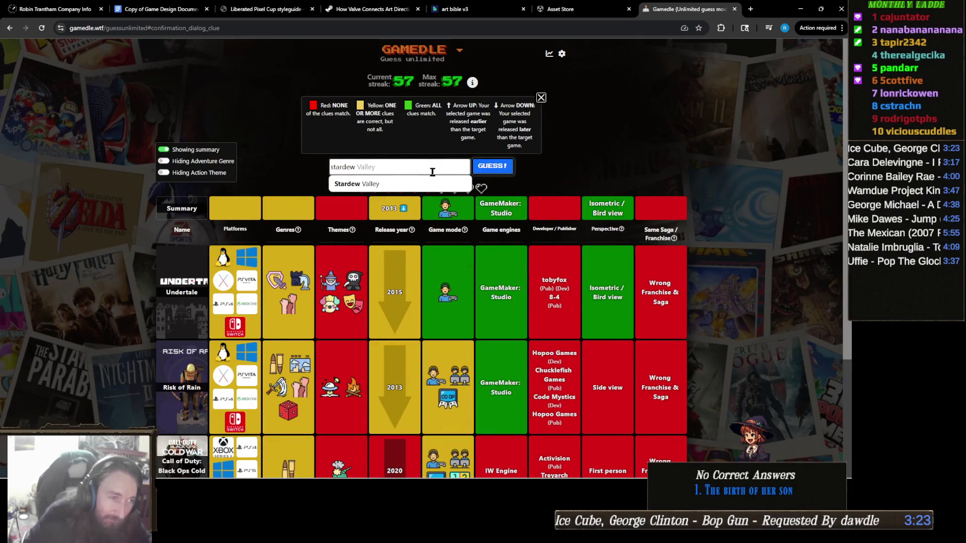
- Submit Stardew Valley as the guess and spend the one-time clue for a Themes hint
click(499, 174)
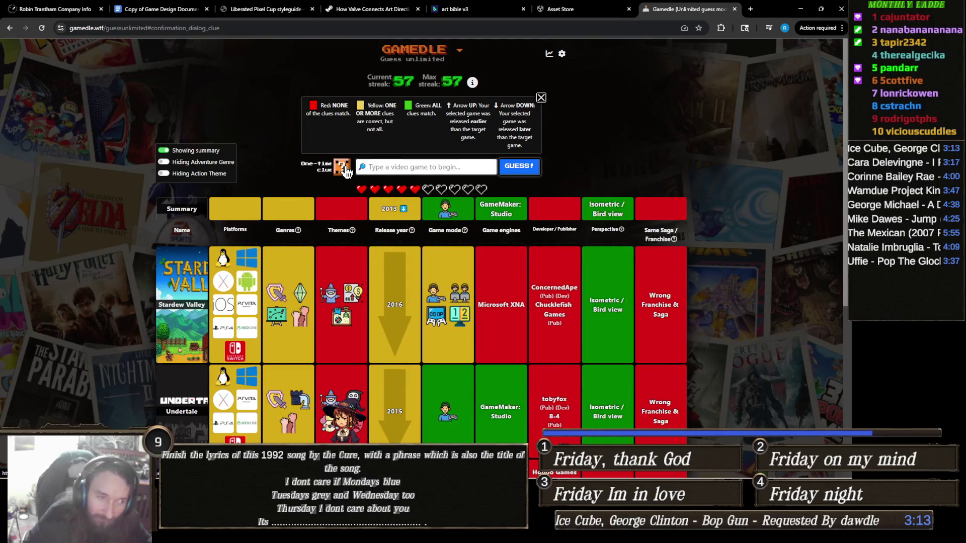
click(344, 169)
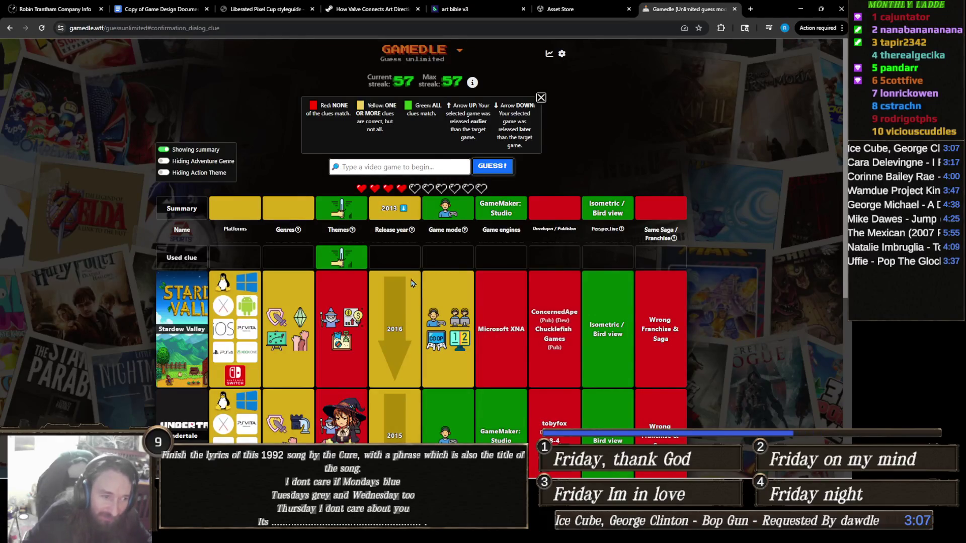
scroll(406, 309, down, 5)
scroll(403, 311, up, 5)
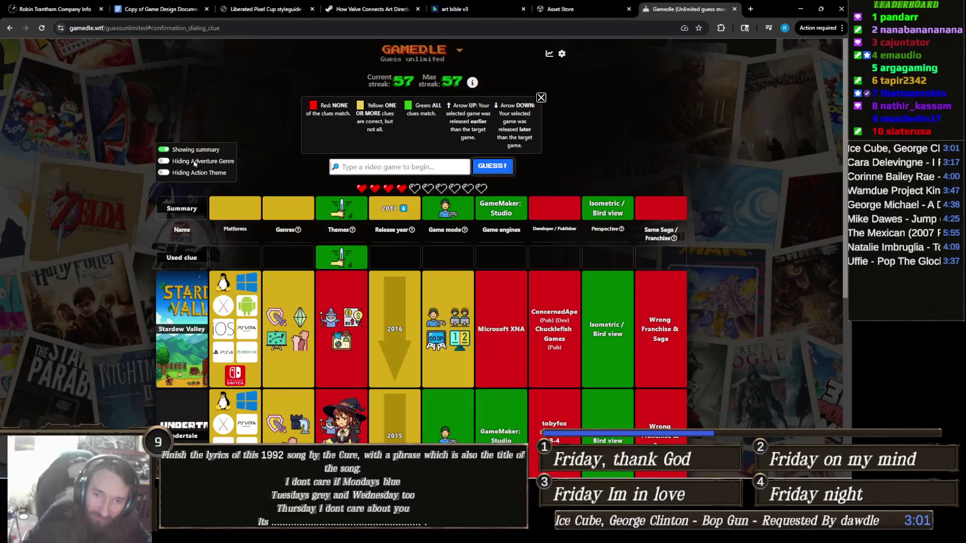
scroll(297, 171, down, 5)
scroll(353, 181, up, 5)
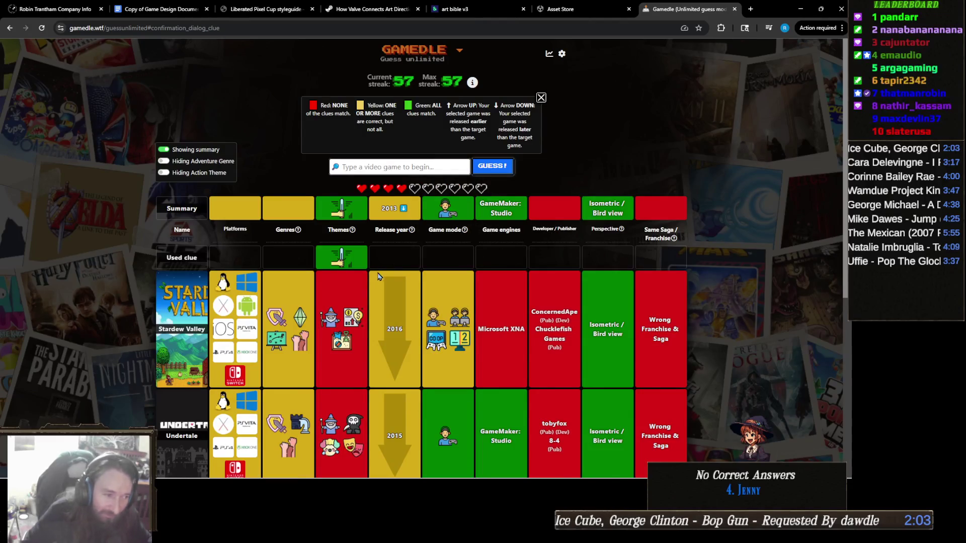
scroll(286, 288, down, 3)
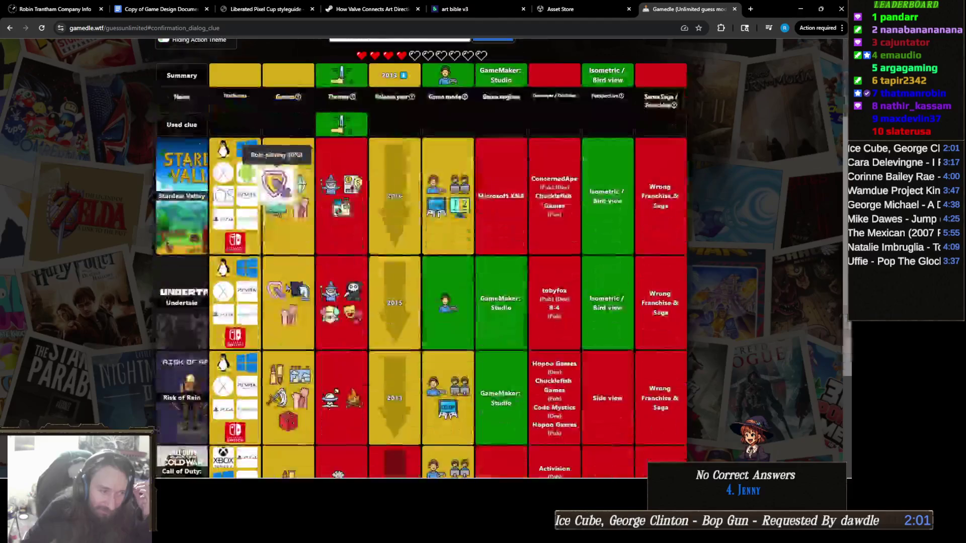
scroll(289, 284, down, 3)
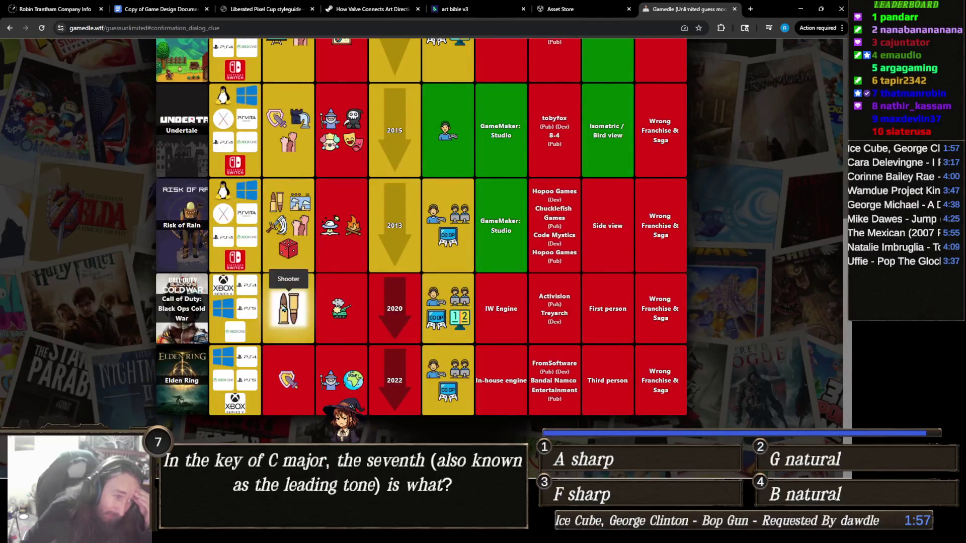
scroll(285, 312, up, 4)
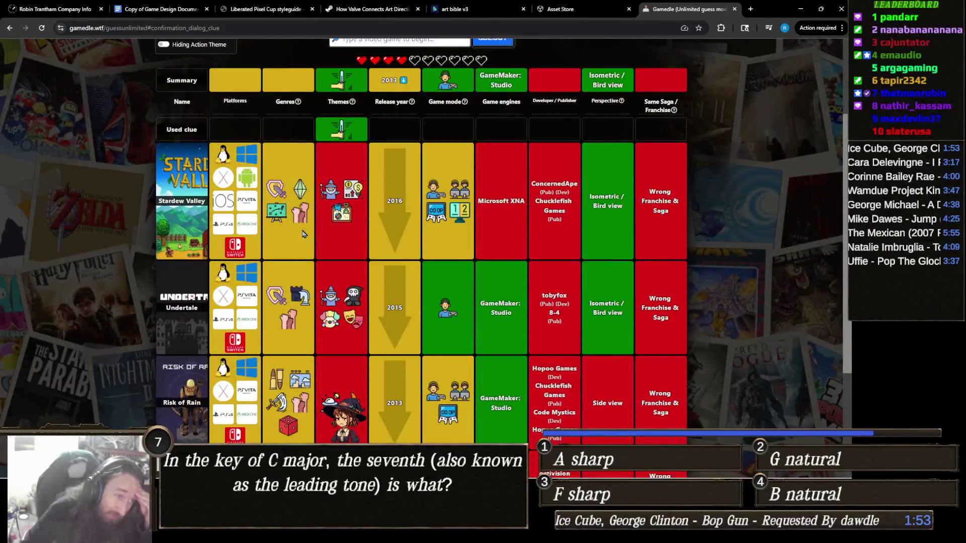
scroll(297, 242, up, 2)
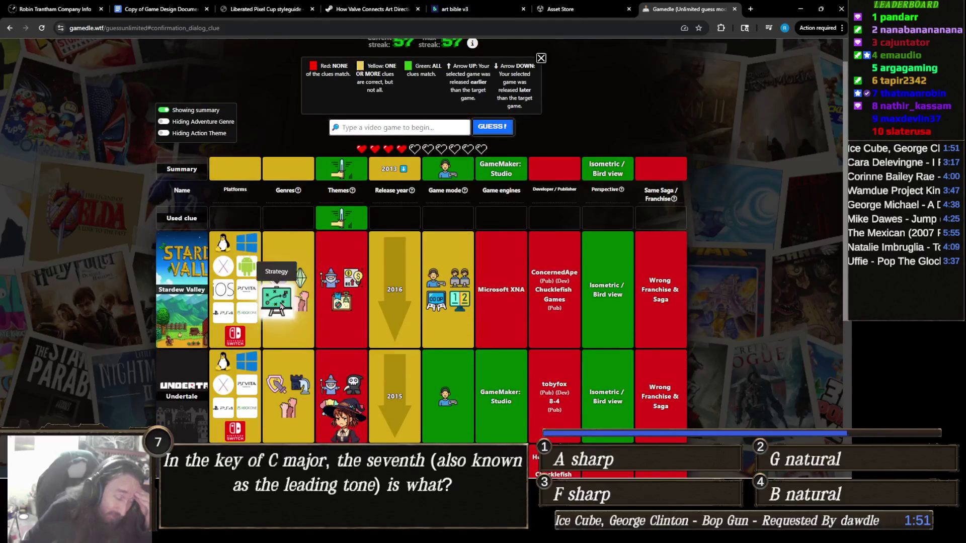
scroll(324, 290, down, 4)
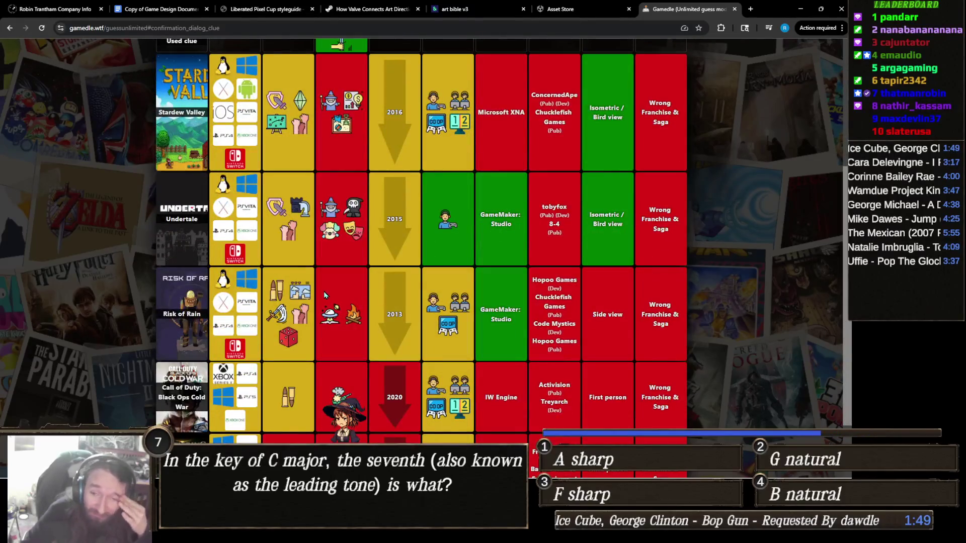
scroll(395, 269, up, 5)
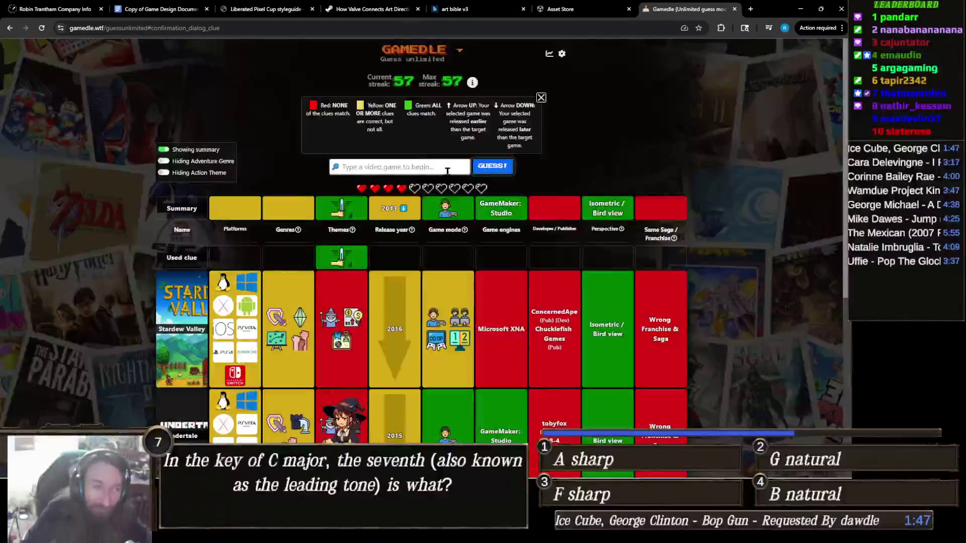
- Enter 'super meat bo' and submit Super Meat Boy as the next guess
click(450, 167)
text(su)
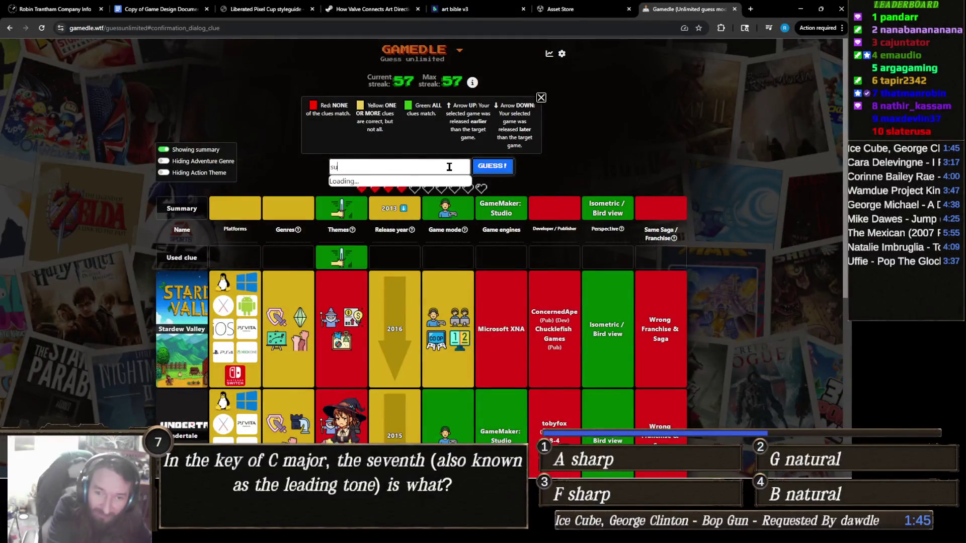
text(per meat bo)
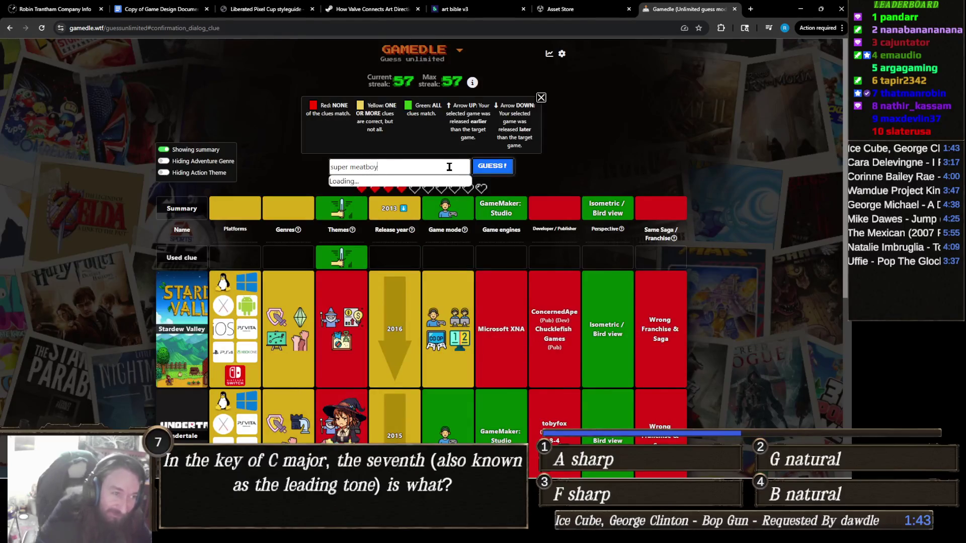
click(455, 186)
click(490, 171)
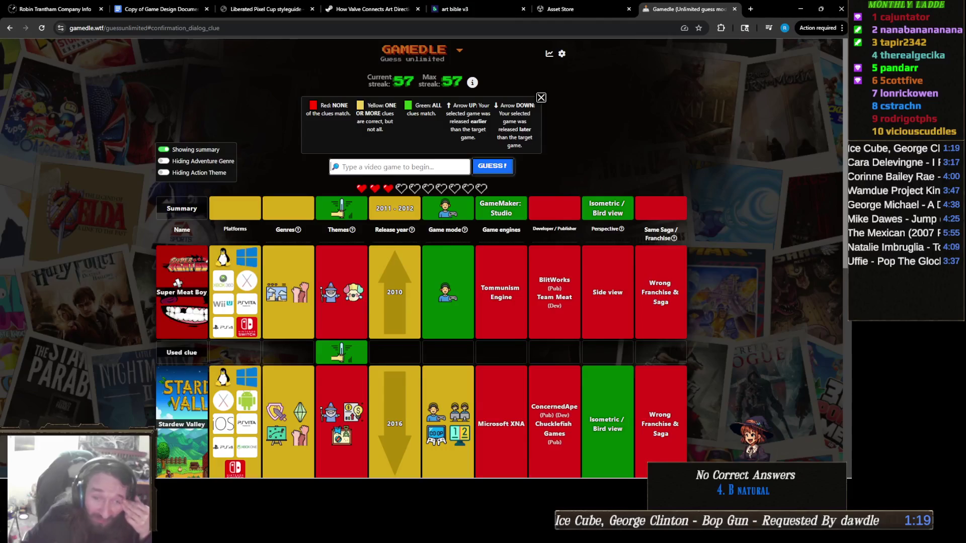
- Scroll through the results to review the 2011–2012, GameMaker: Studio and Themes matches
scroll(75, 251, down, 2)
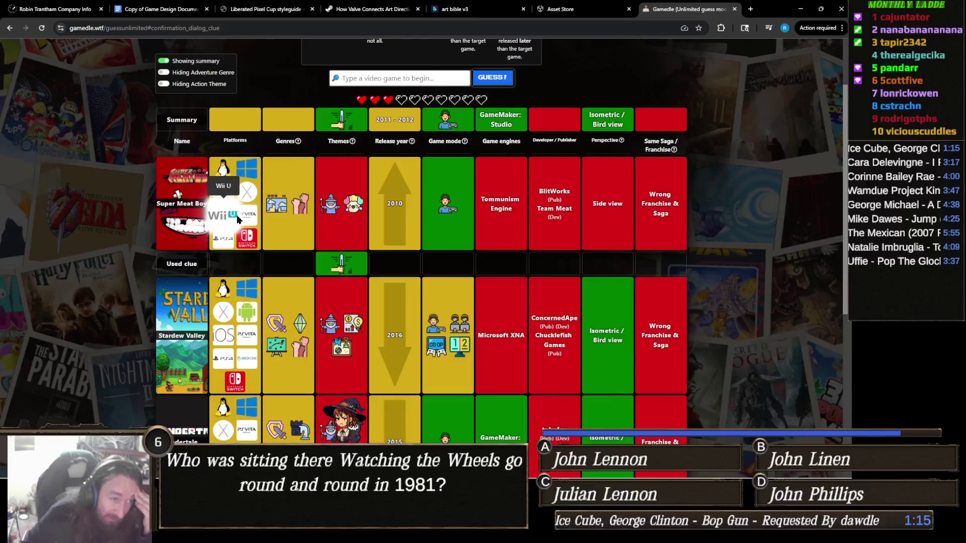
scroll(236, 226, down, 3)
scroll(242, 247, down, 2)
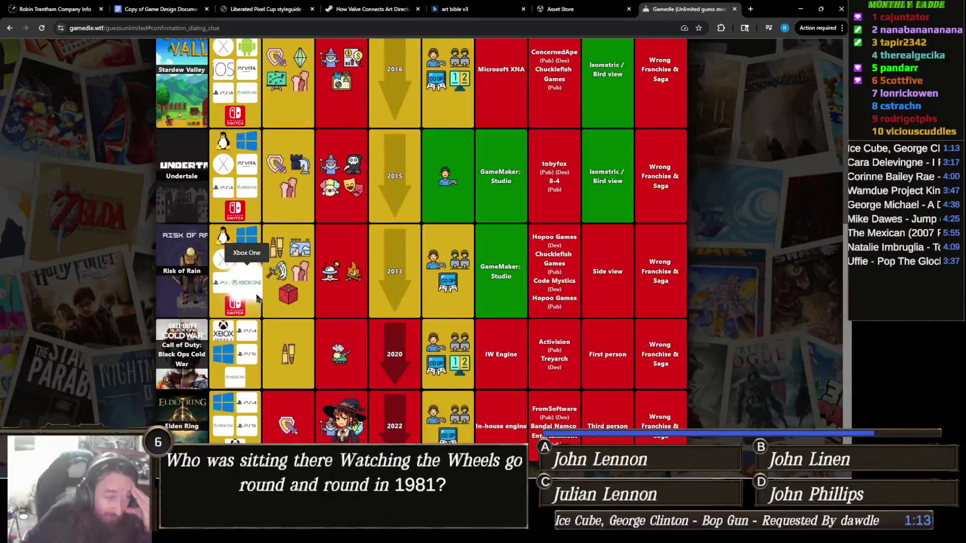
scroll(246, 246, down, 1)
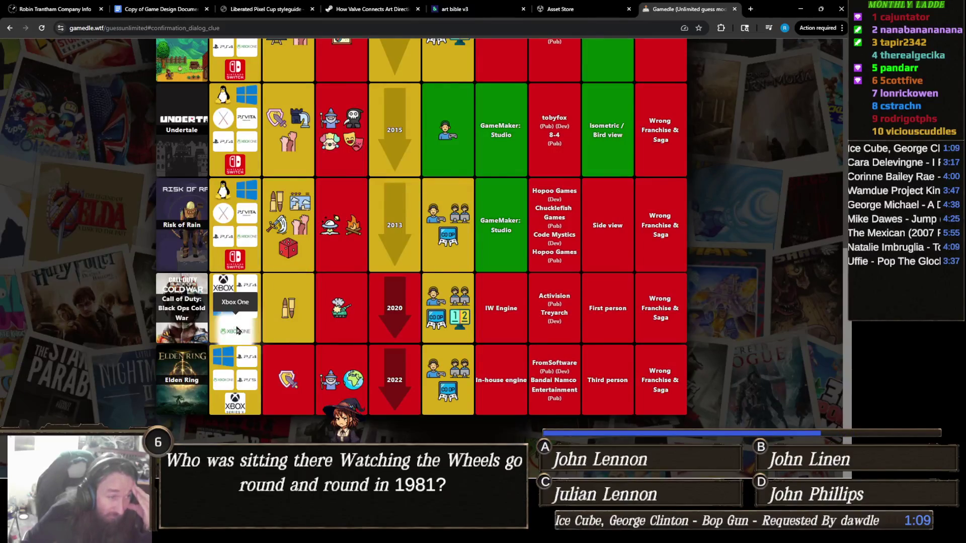
scroll(236, 327, up, 2)
scroll(233, 325, up, 3)
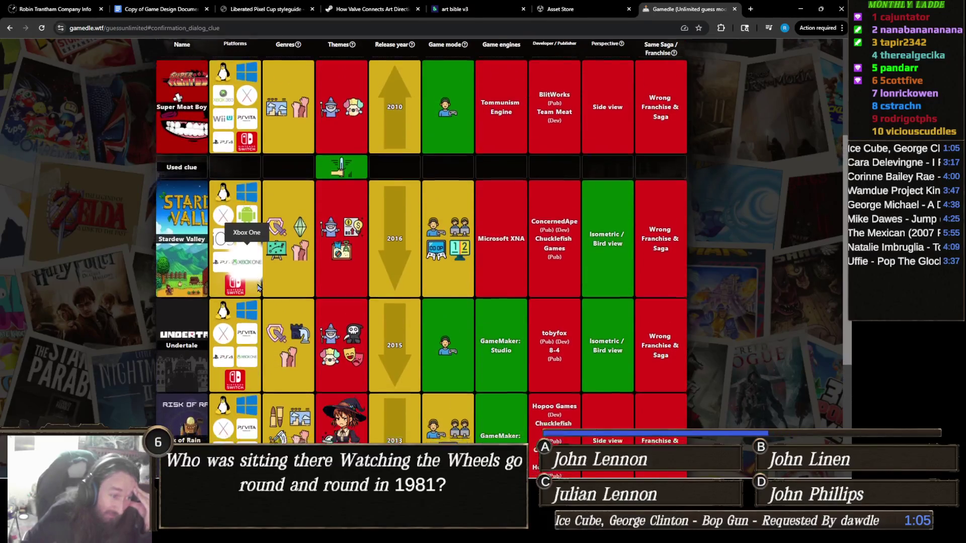
scroll(246, 256, down, 2)
scroll(248, 256, down, 3)
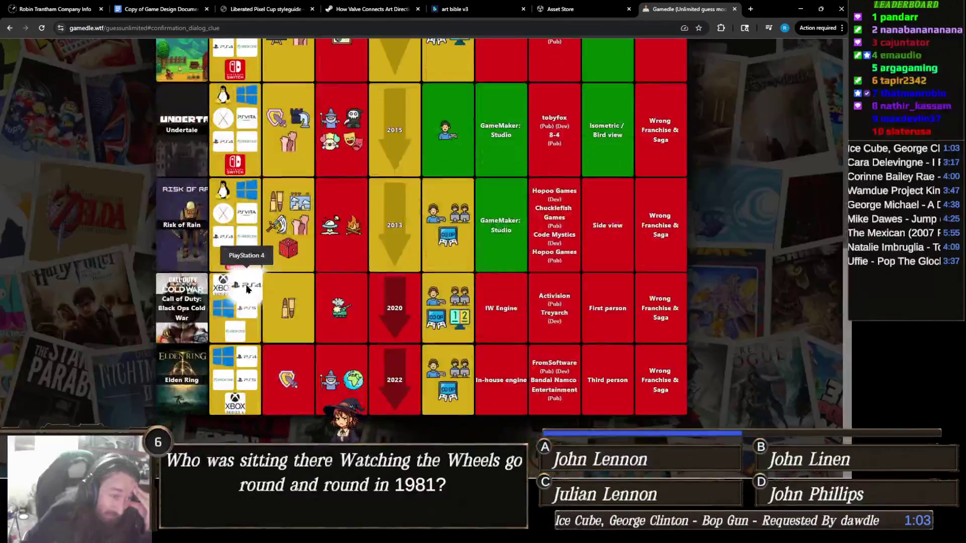
scroll(241, 359, up, 8)
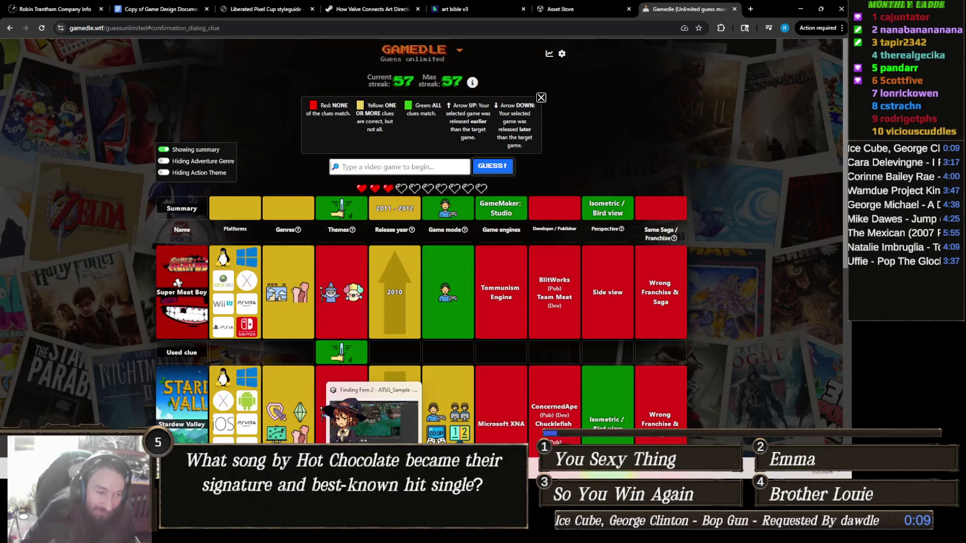
mouse_move(354, 471)
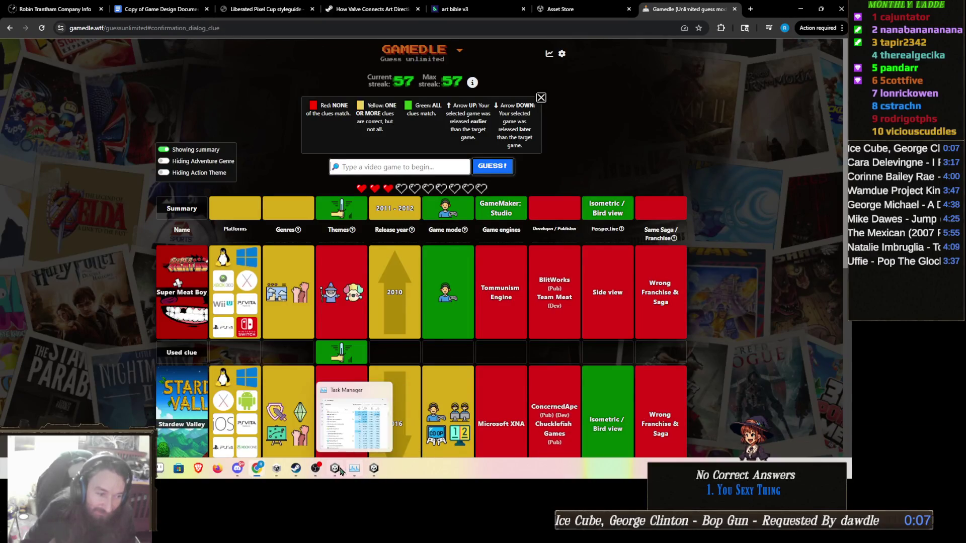
- Switch to Unity and play-test the ATSG_Sample village scene, then stop play mode
click(372, 472)
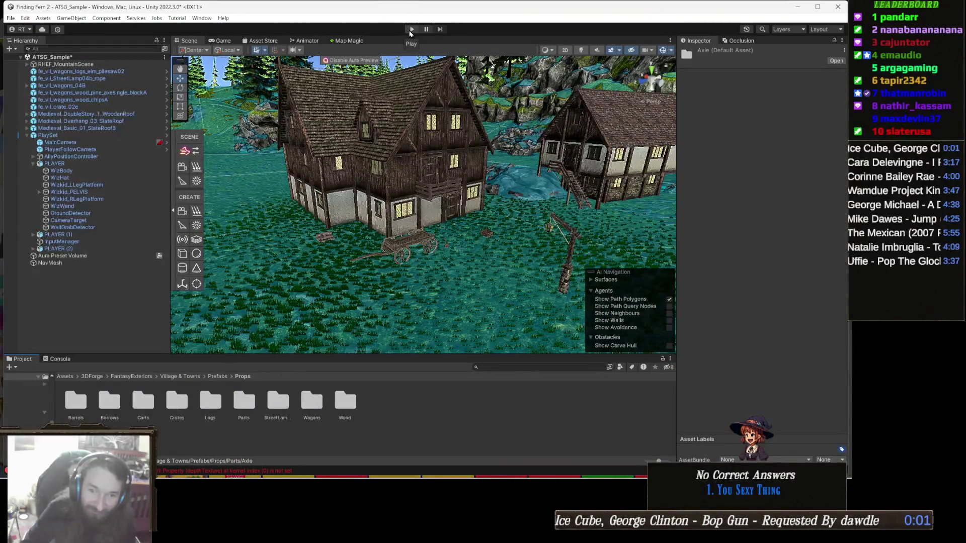
click(411, 30)
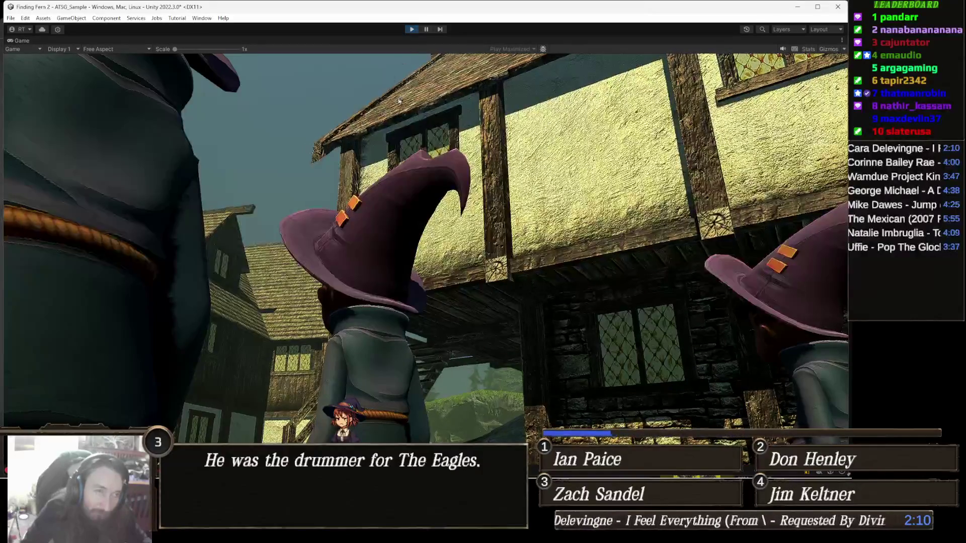
click(412, 29)
- Fly the Scene camera along the shore to the wizard on the grass and select it
key(w)
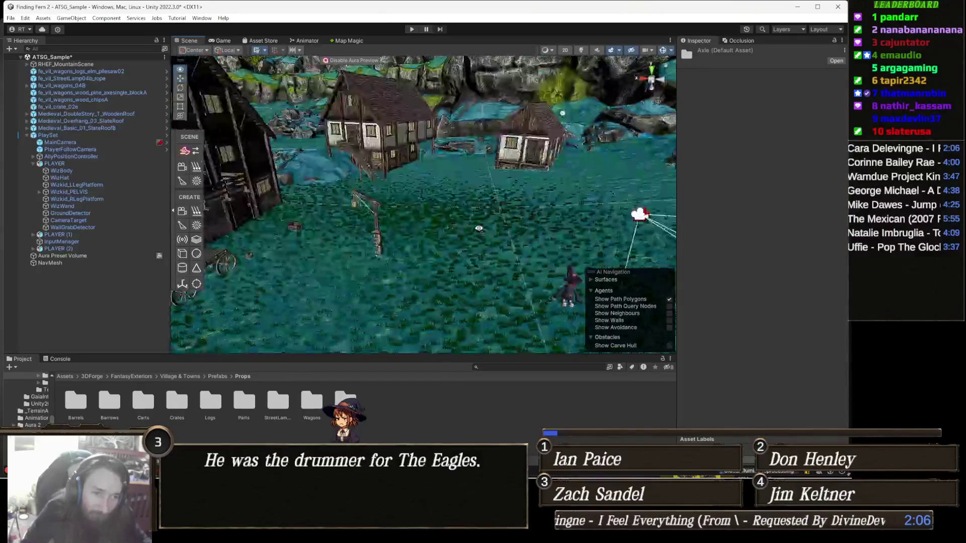
key(w)
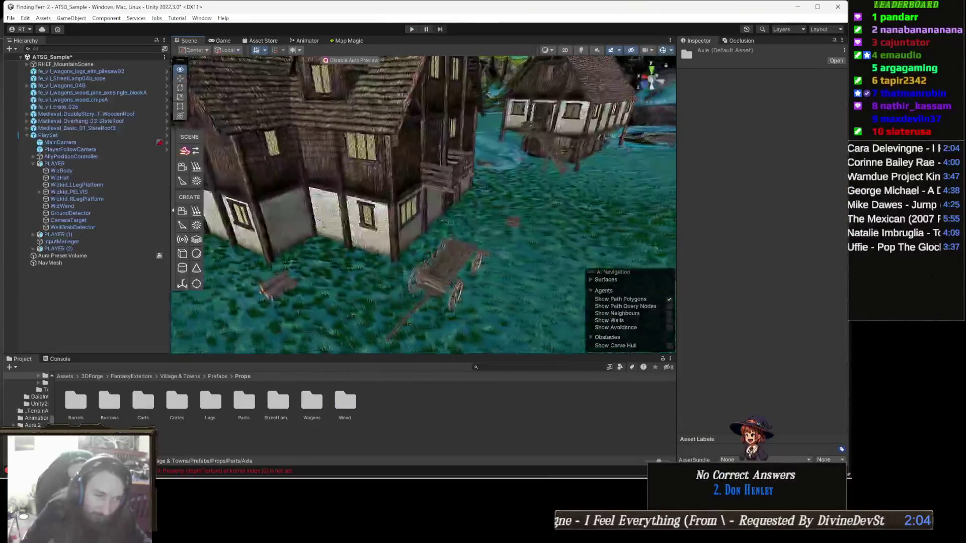
key(w)
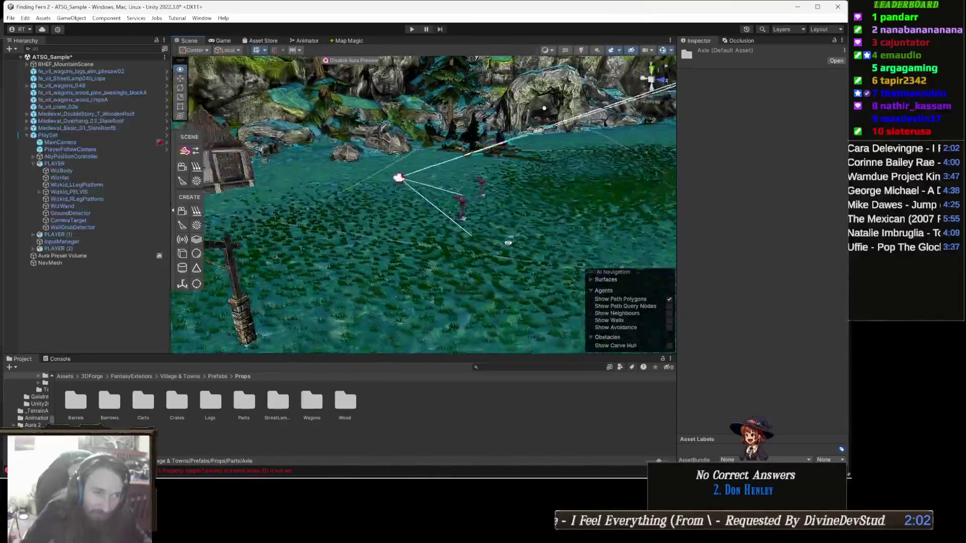
key(w)
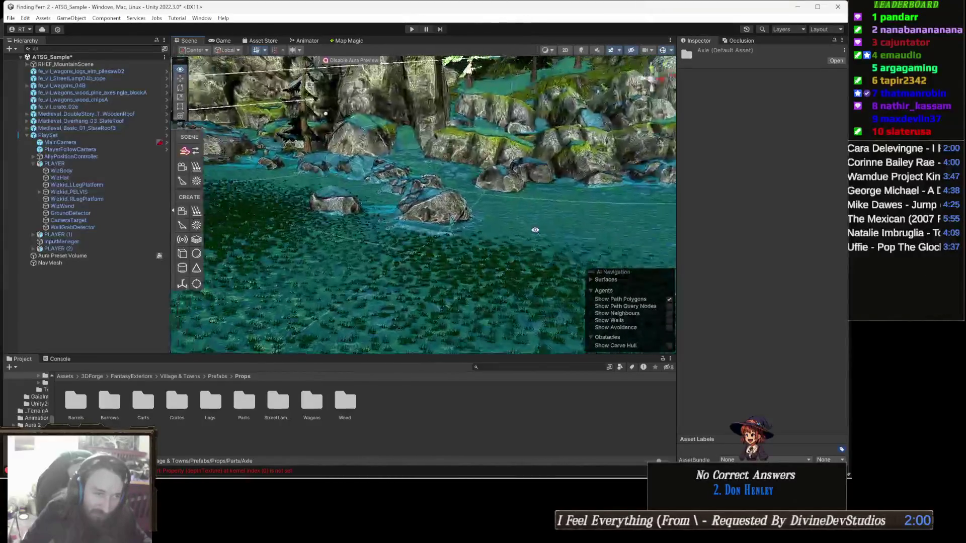
key(w)
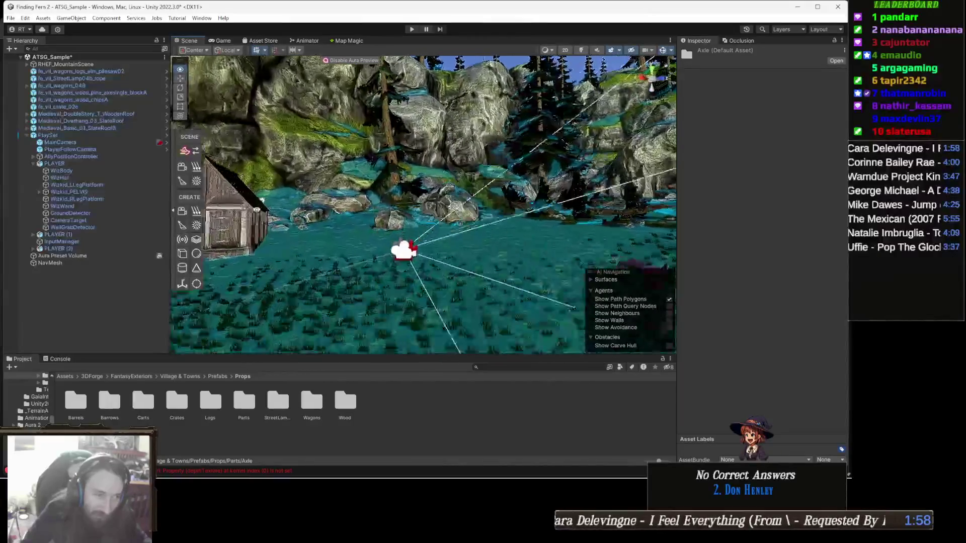
key(w)
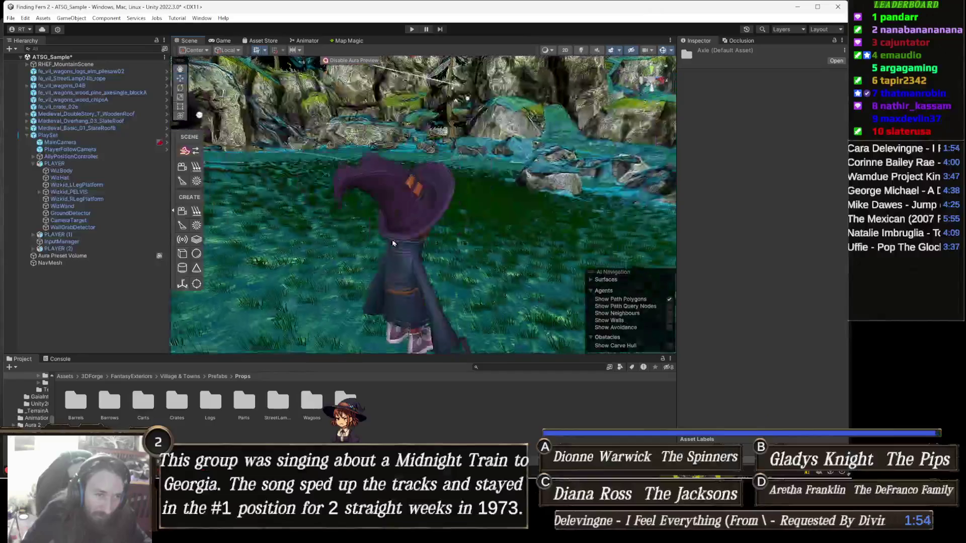
click(393, 243)
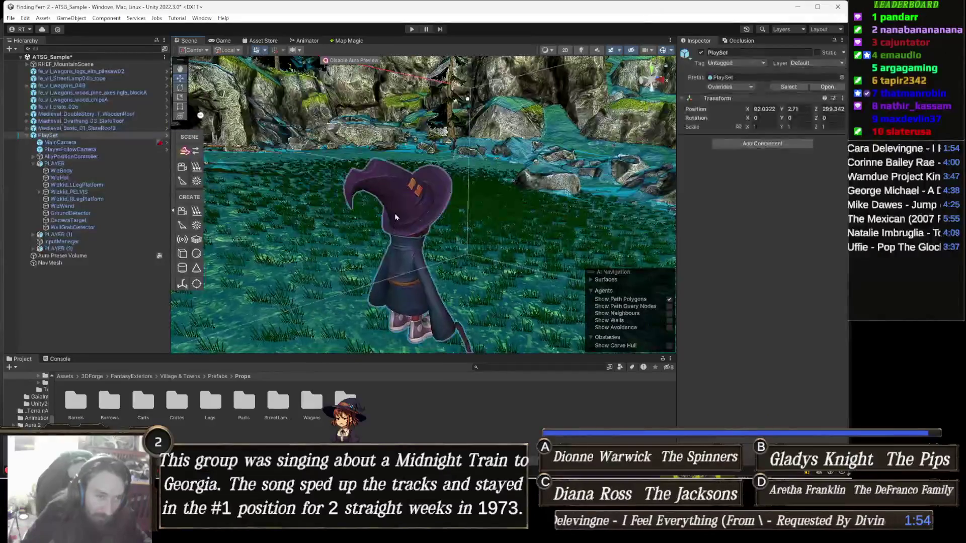
- Select WizHat, ping its Albedo texture in Assets/Xp, and open Wiz_Kid_DefaultMaterial_BaseColor's import settings
click(401, 210)
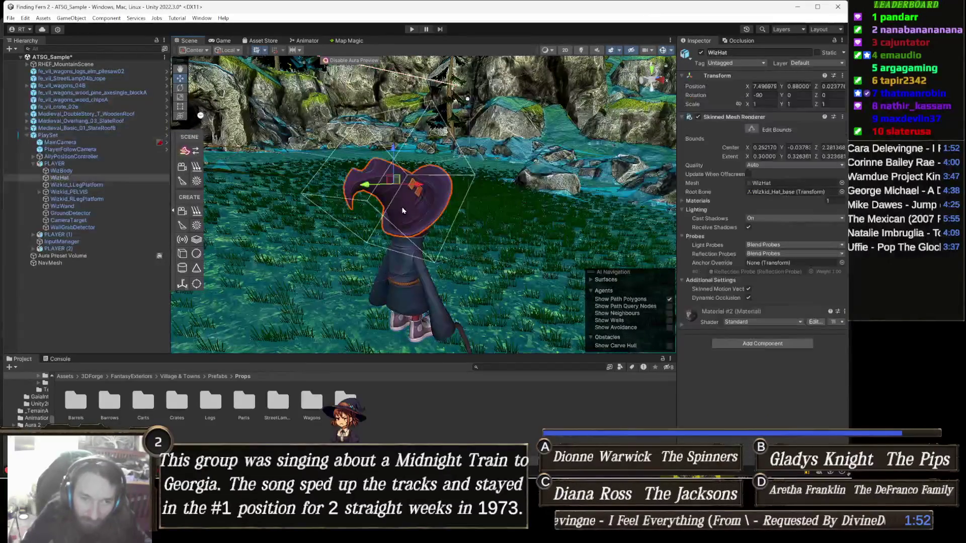
click(698, 320)
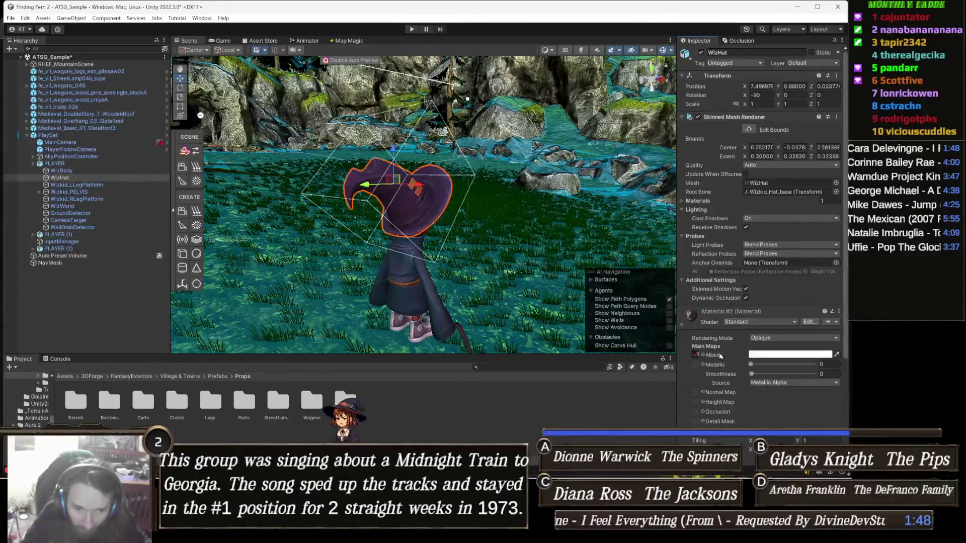
click(697, 356)
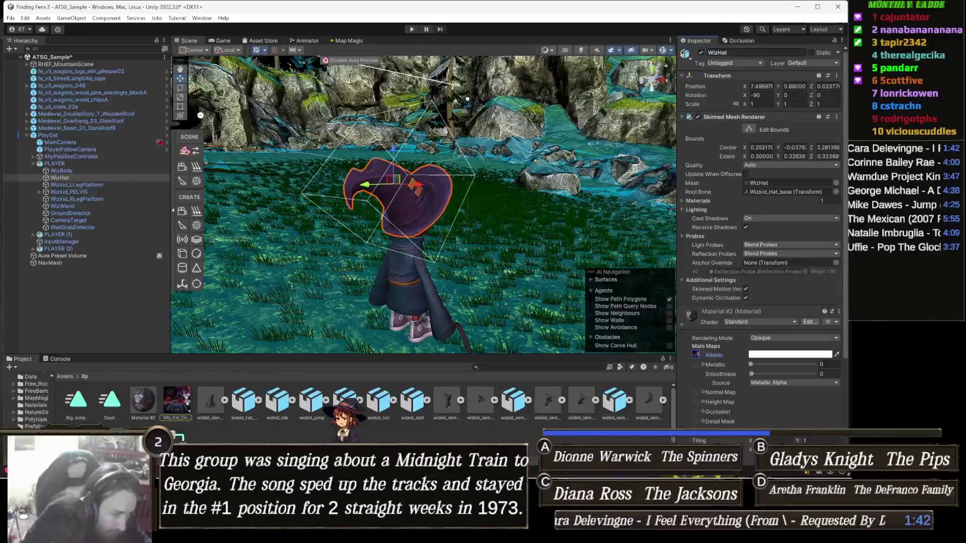
click(177, 403)
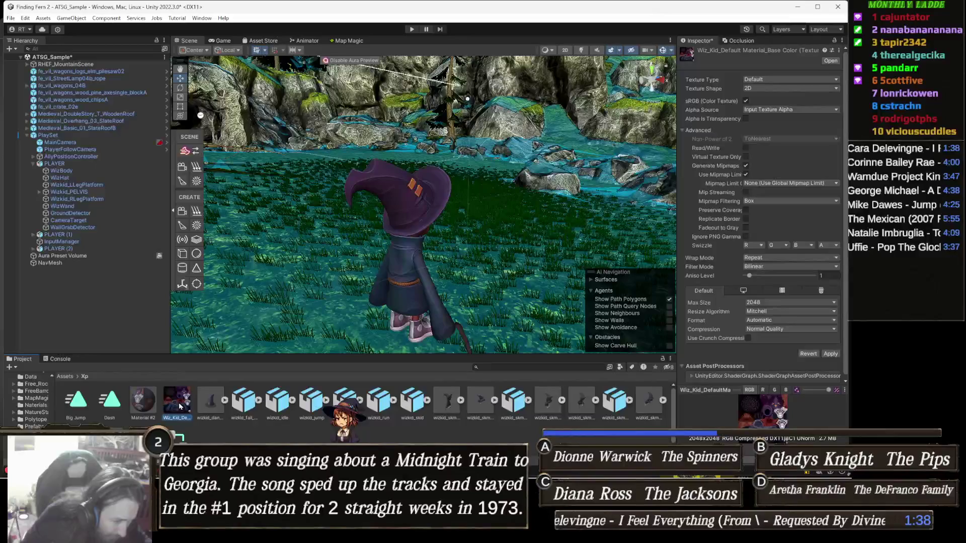
click(207, 401)
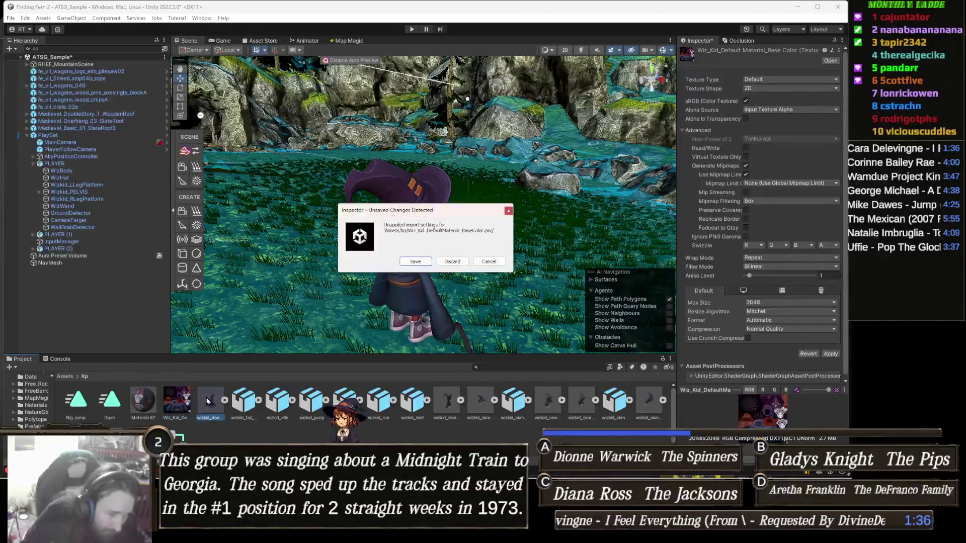
- Dismiss the unsaved-import prompt and choose Extract Textures in wizkid_dance's Materials import tab
click(454, 261)
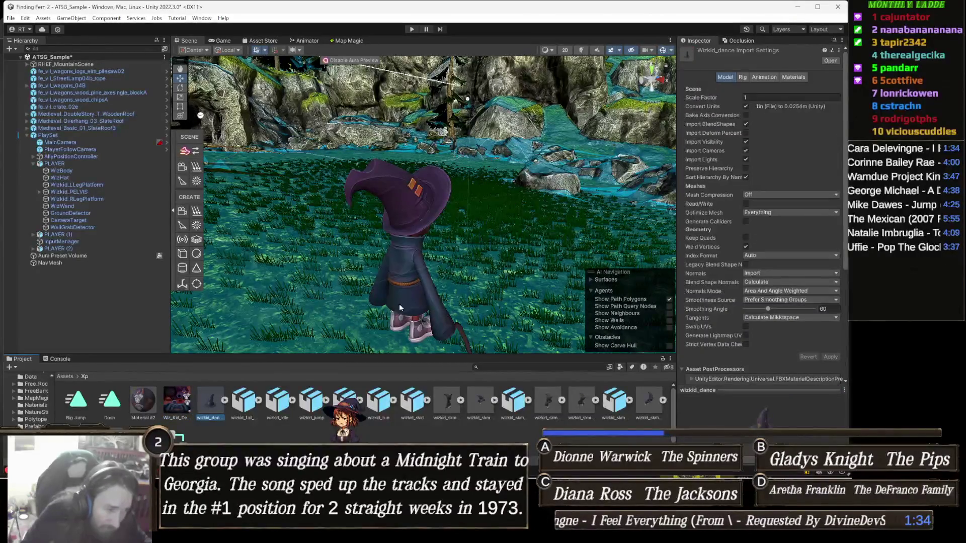
scroll(790, 274, down, 6)
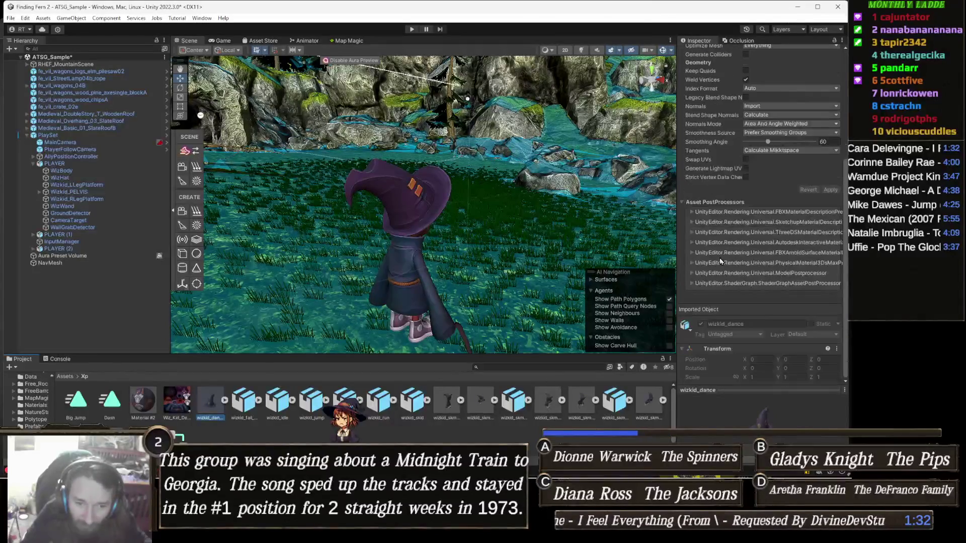
scroll(737, 131, up, 6)
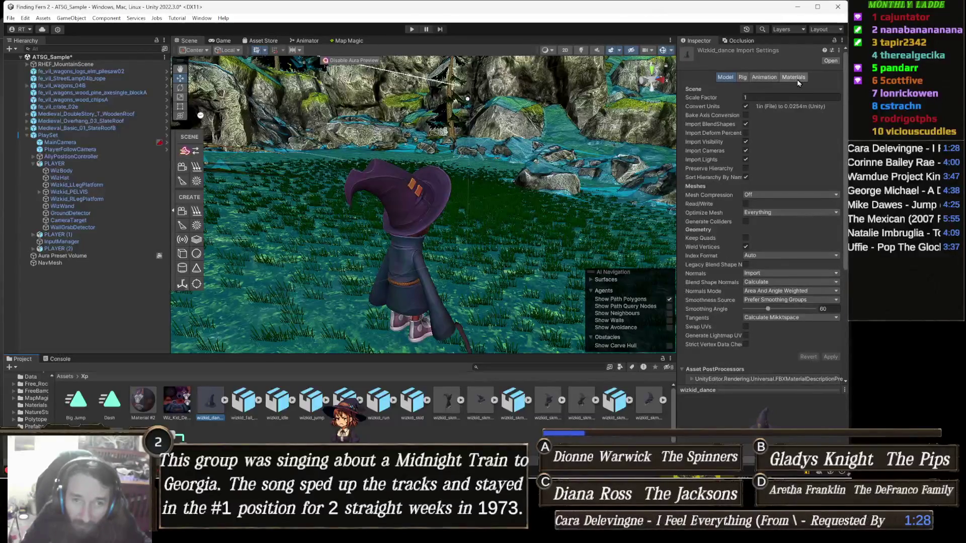
click(797, 78)
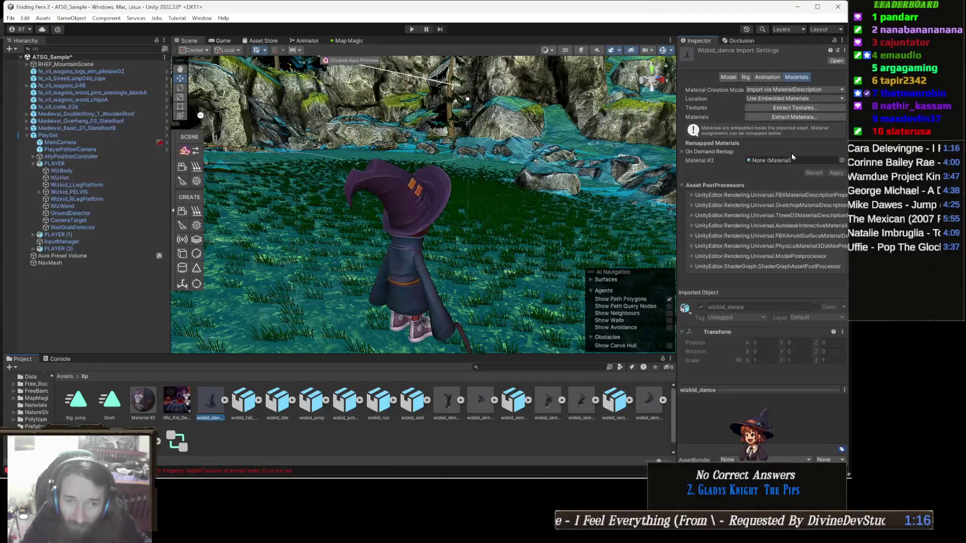
click(821, 109)
- Extract wizkid_dance's textures into Assets/Xp after clearing a bad folder name, then discard changes
text(wwwwwwwwwwwwwwwwwwwwwwwwwwwwwwwwwwwww)
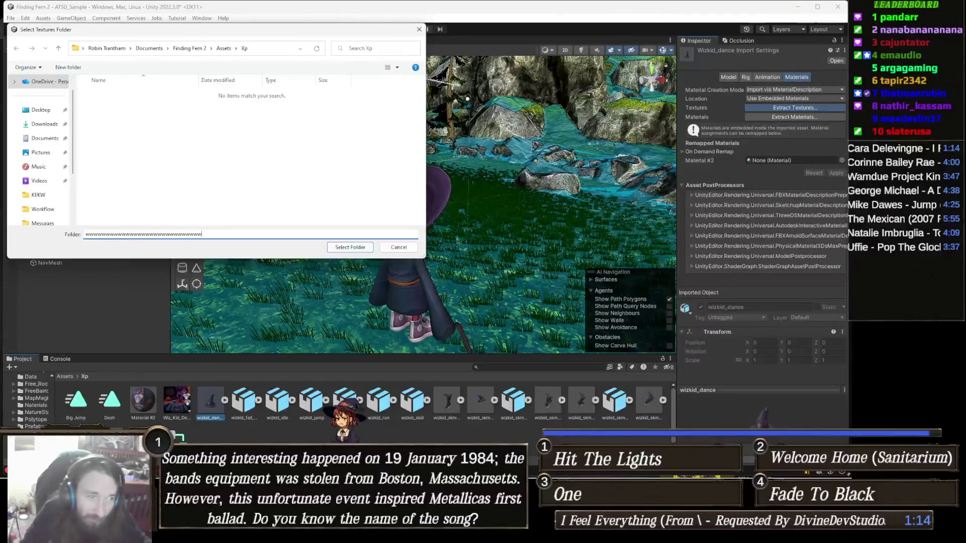
text(wwwwwwwwwwwwwwwwwwwwwwwwwwwwwwwwwwwwwwwwwwwwwwwwww)
click(343, 248)
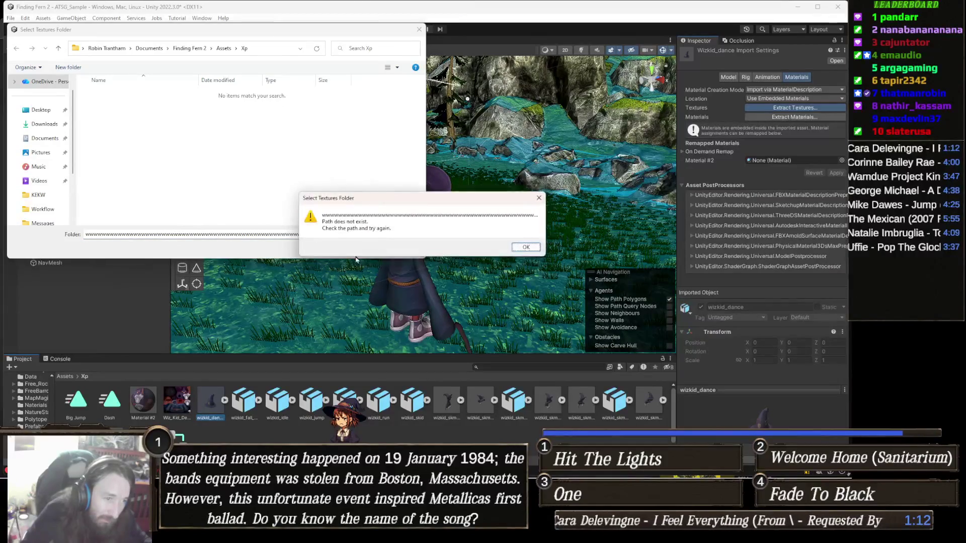
click(526, 248)
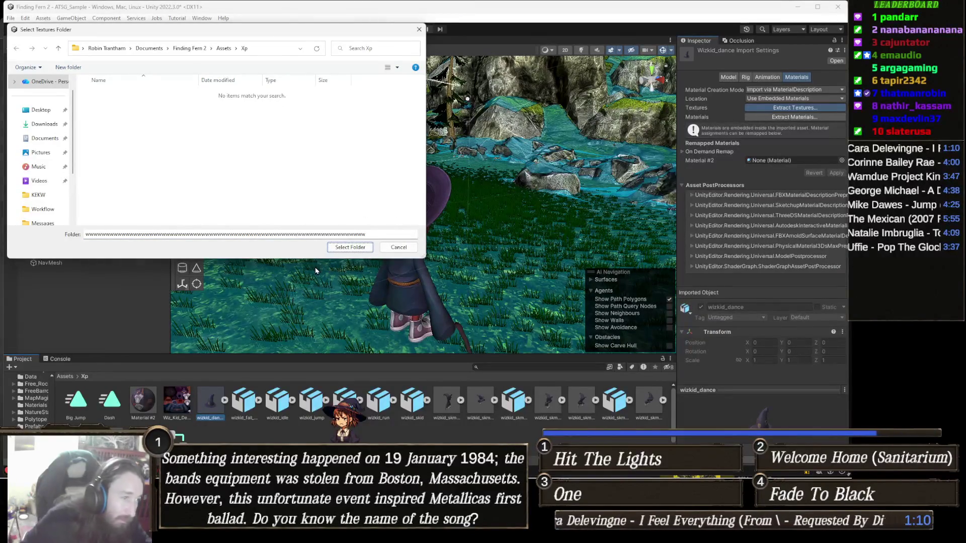
click(352, 235)
key(ctrl+a)
key(BackSpace)
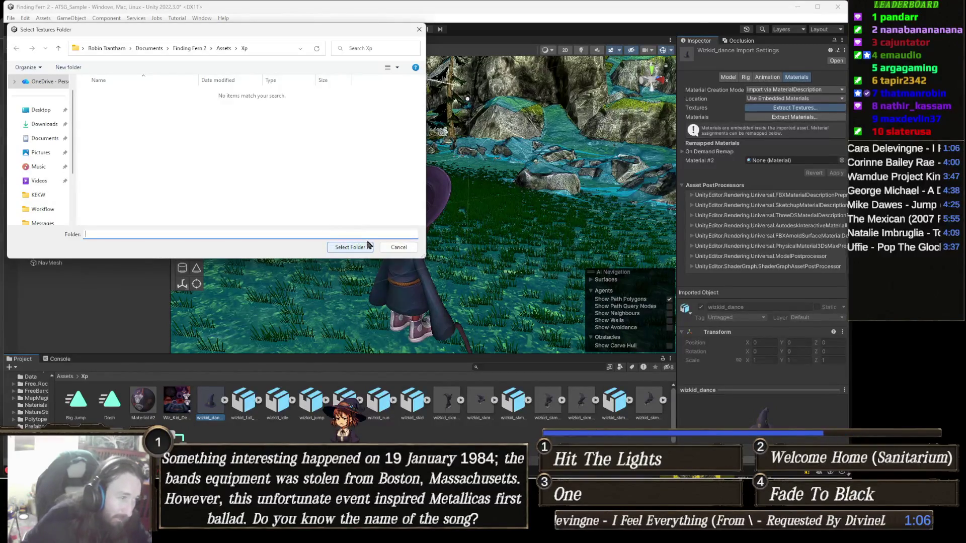
click(362, 249)
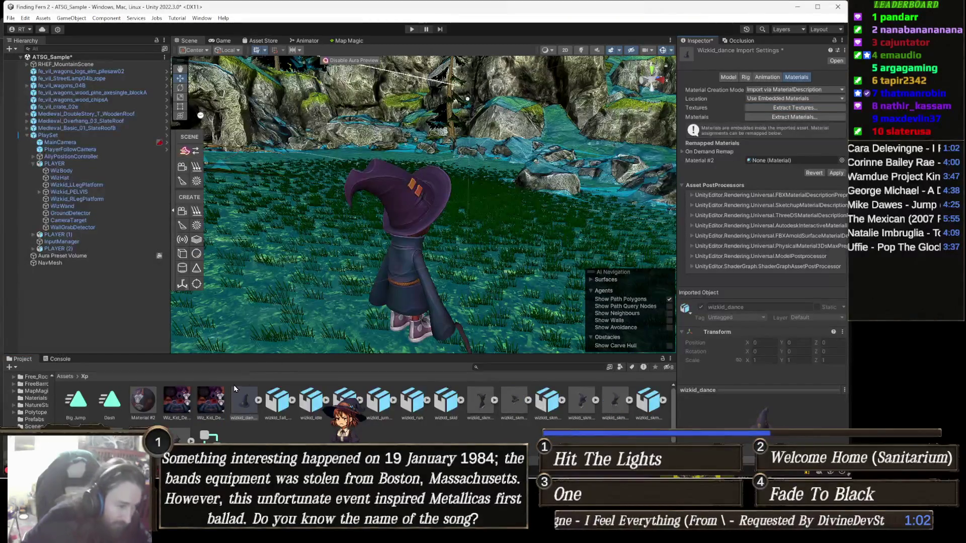
click(182, 402)
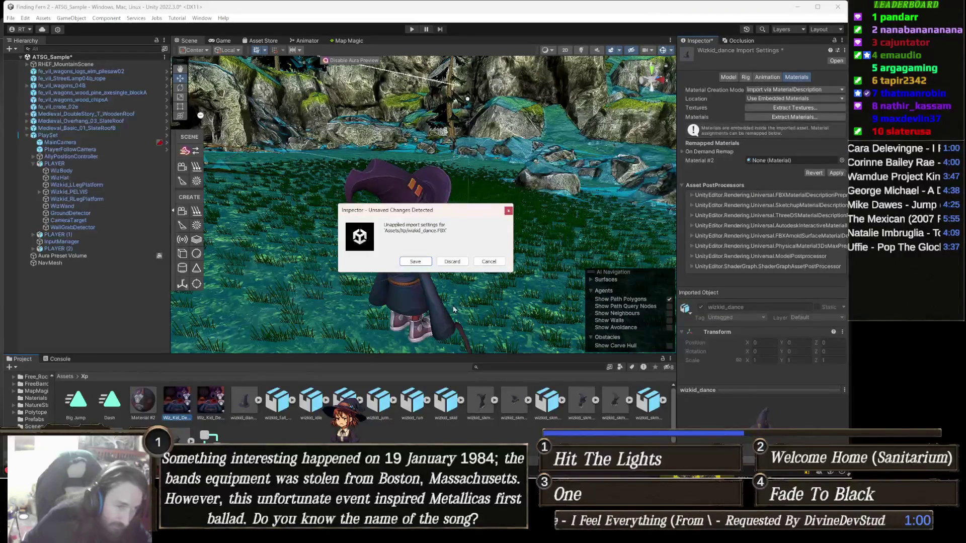
click(452, 262)
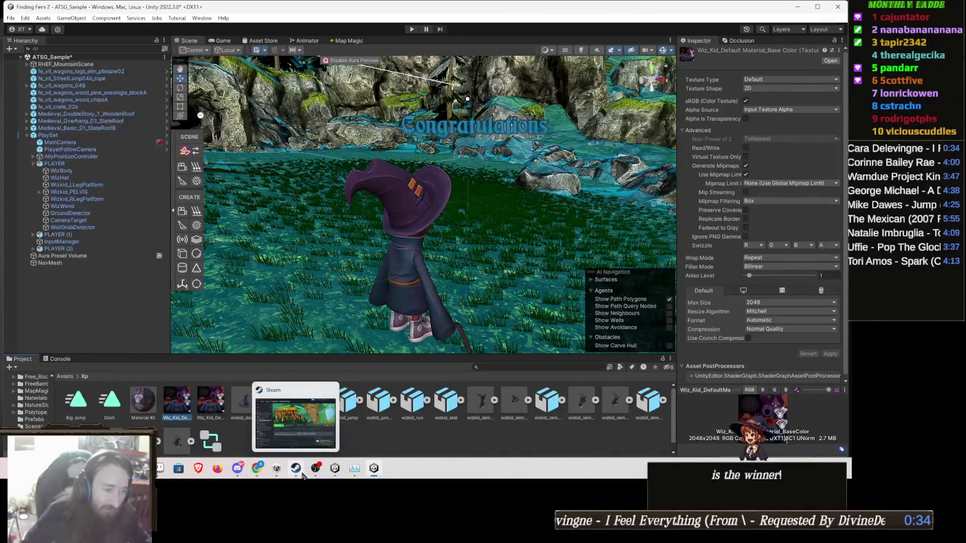
mouse_move(326, 473)
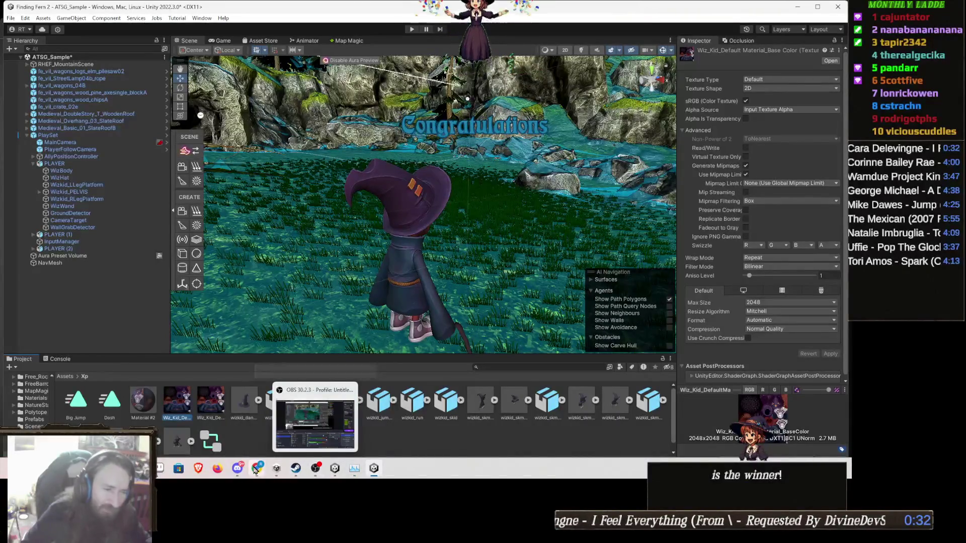
mouse_move(254, 472)
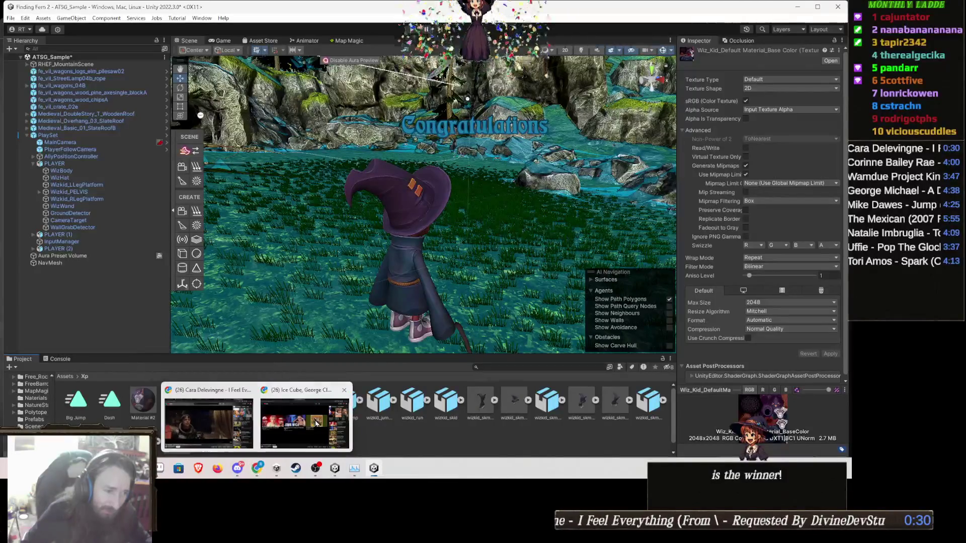
mouse_move(257, 467)
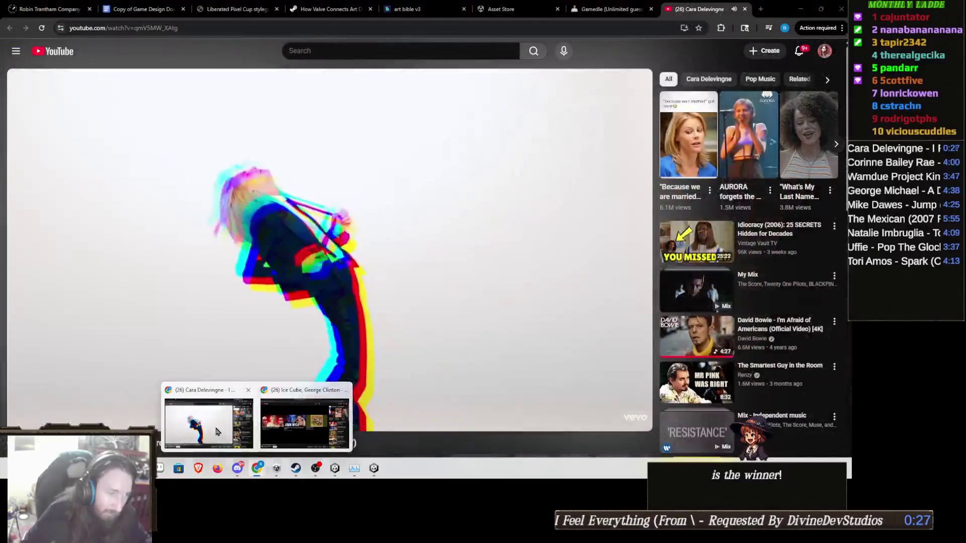
click(217, 432)
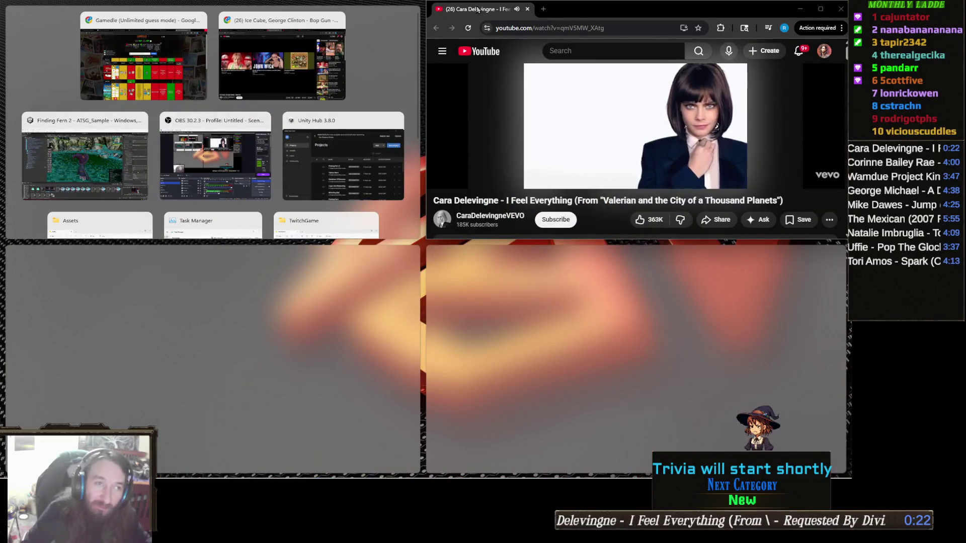
- Bring the Gamedle browser window to the front
click(359, 4)
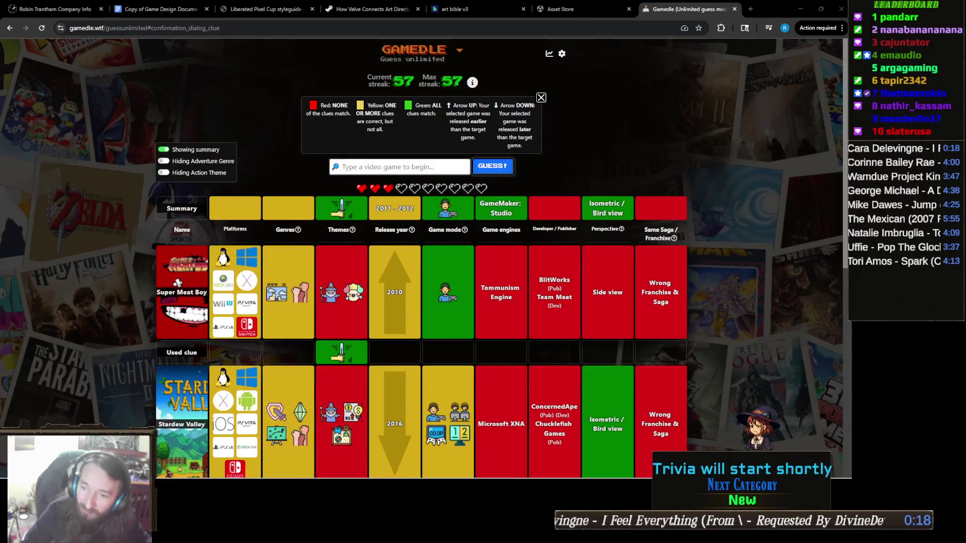
- Load the Finding Fern Steam store page in the former Asset Store tab and scroll down it
click(599, 7)
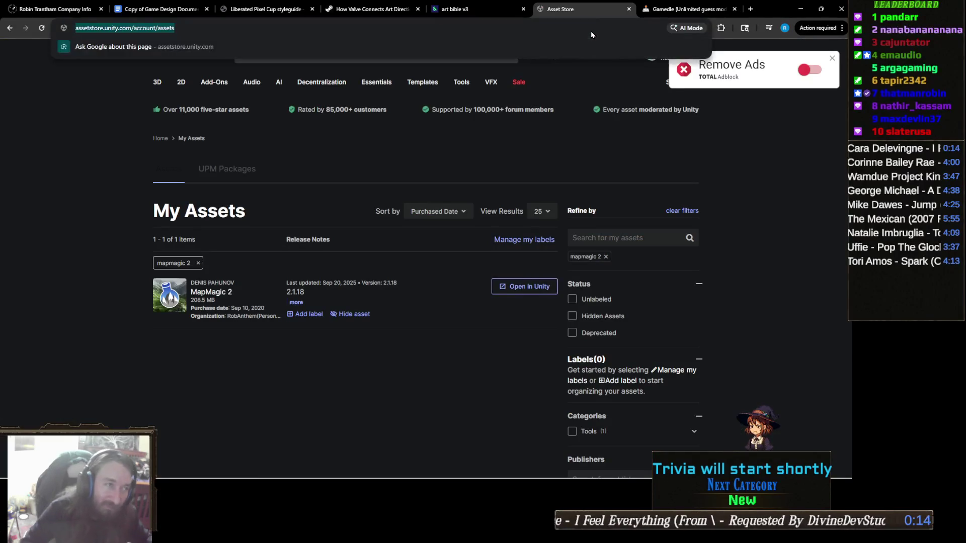
text(finding)
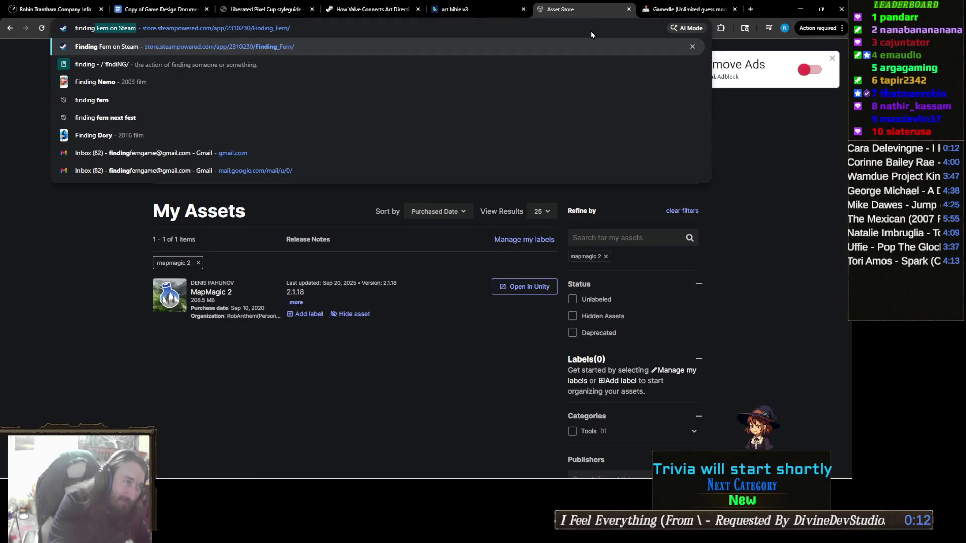
key(Return)
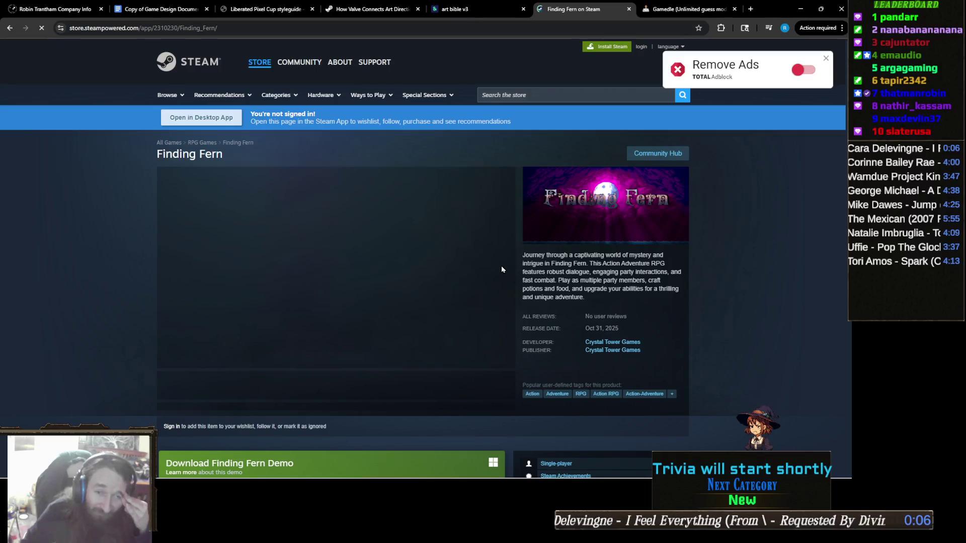
scroll(502, 267, down, 2)
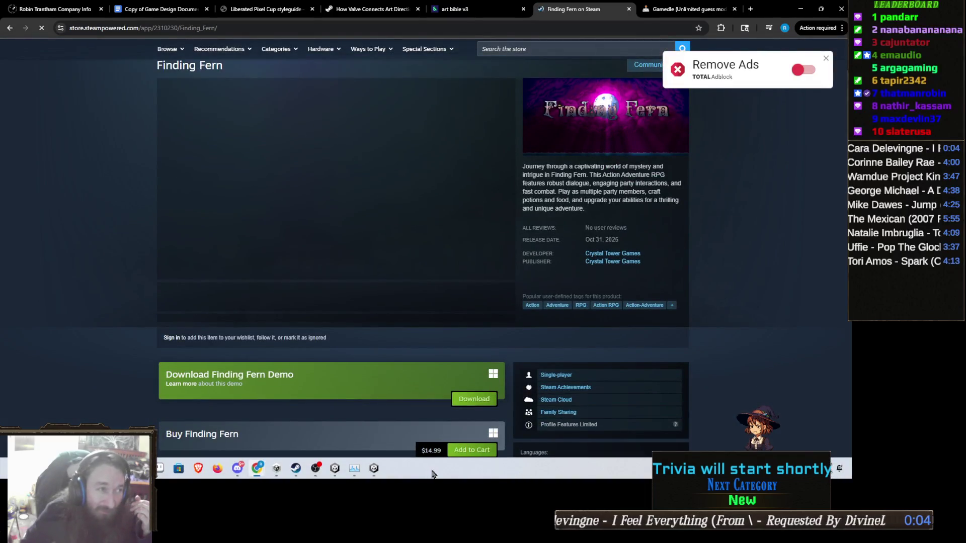
mouse_move(372, 470)
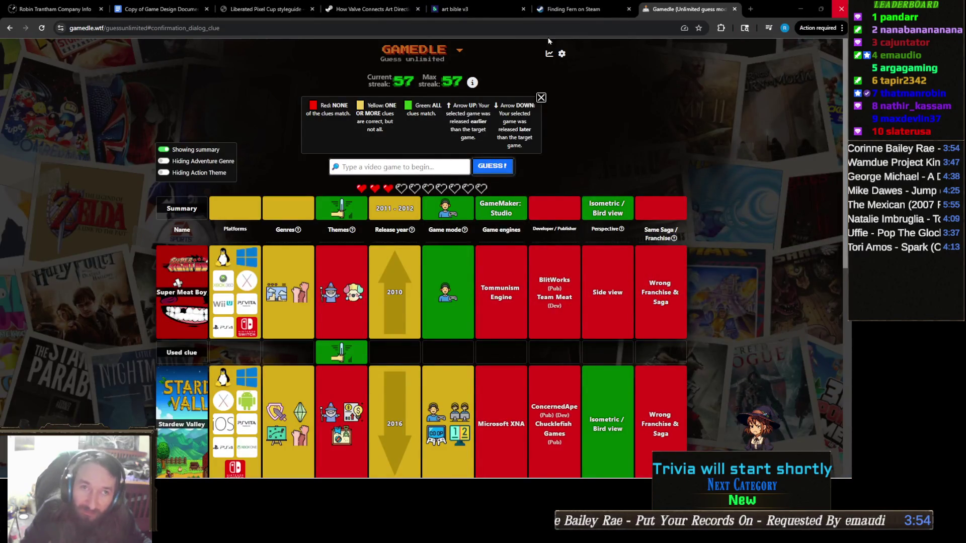
- Switch to the 'Finding Fern on Steam' tab
click(598, 9)
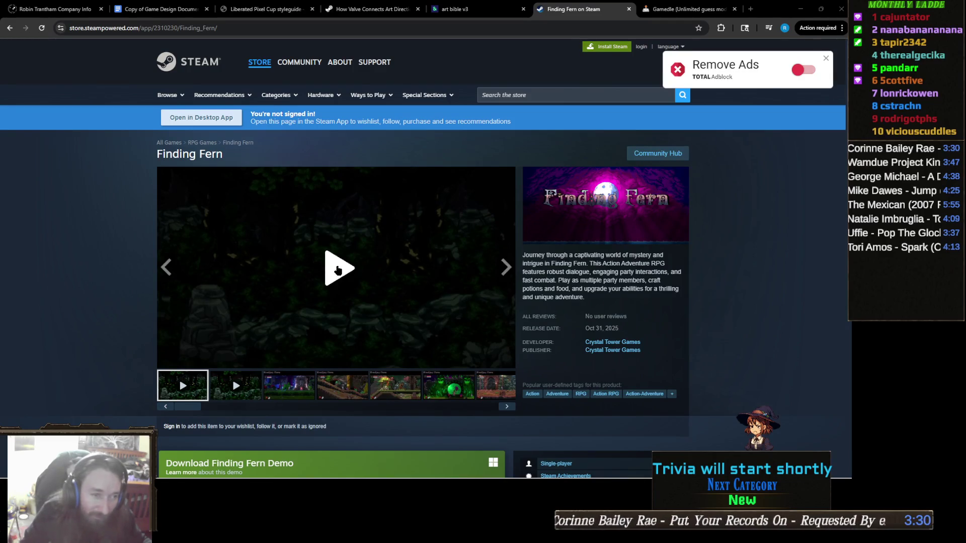
- Play the Finding Fern trailer in full screen, then exit full screen
click(336, 272)
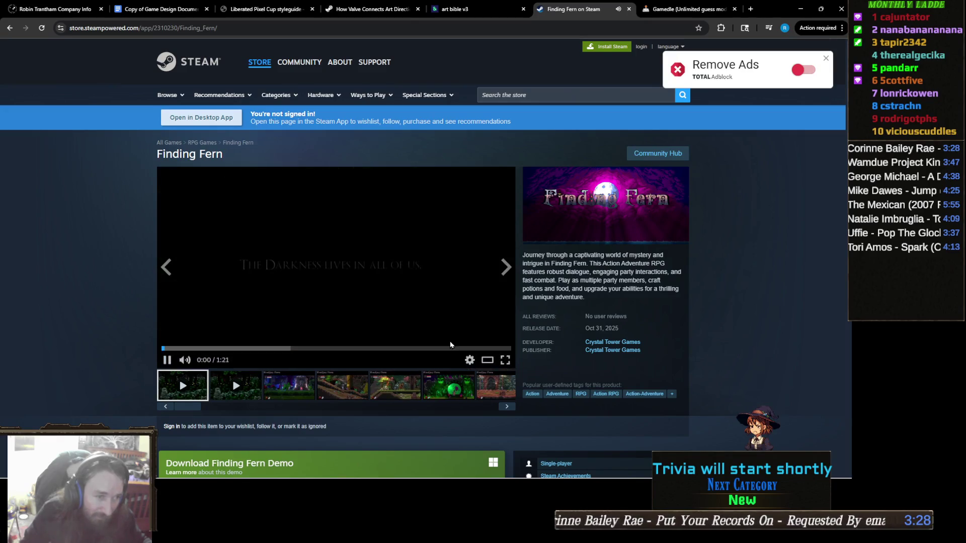
click(505, 365)
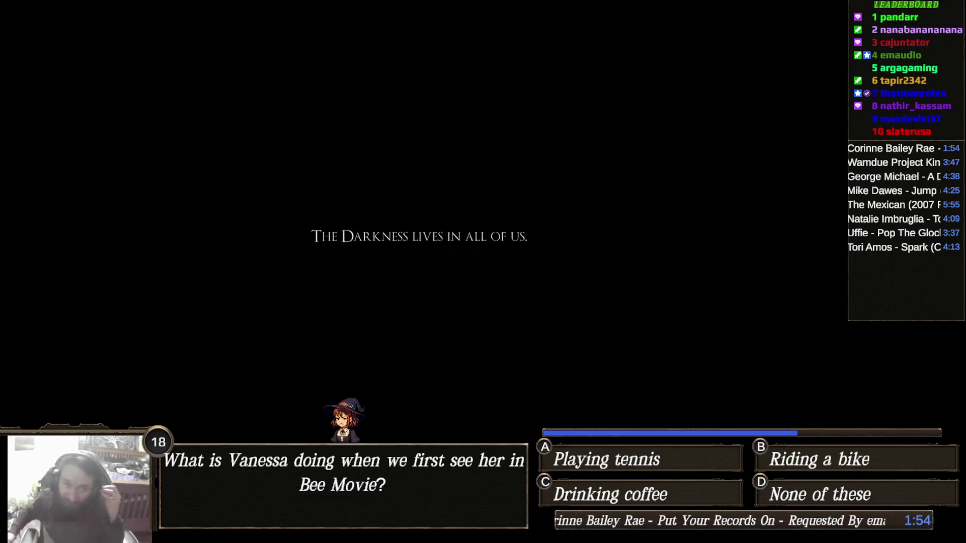
double_click(376, 255)
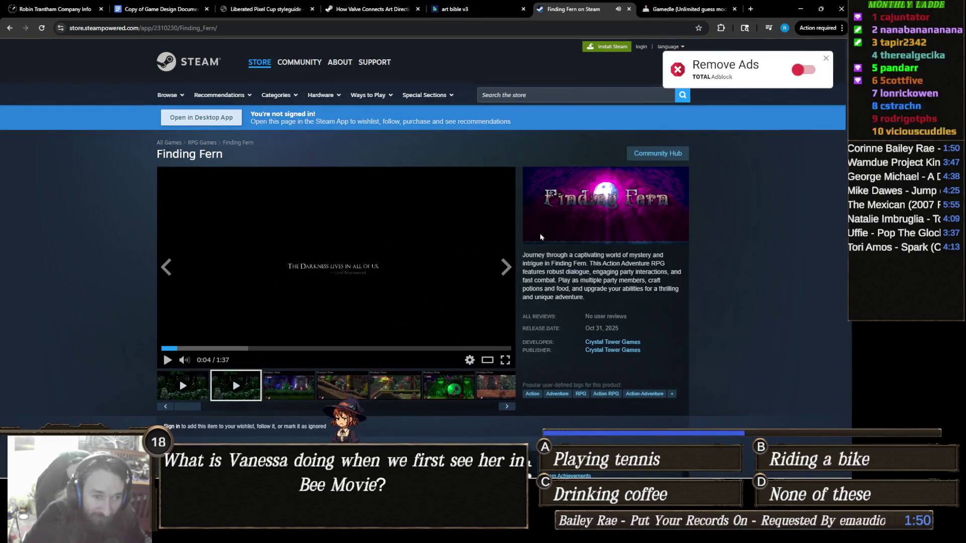
- Scroll the store page briefly, then close the Finding Fern tab
scroll(439, 301, down, 5)
scroll(418, 221, up, 2)
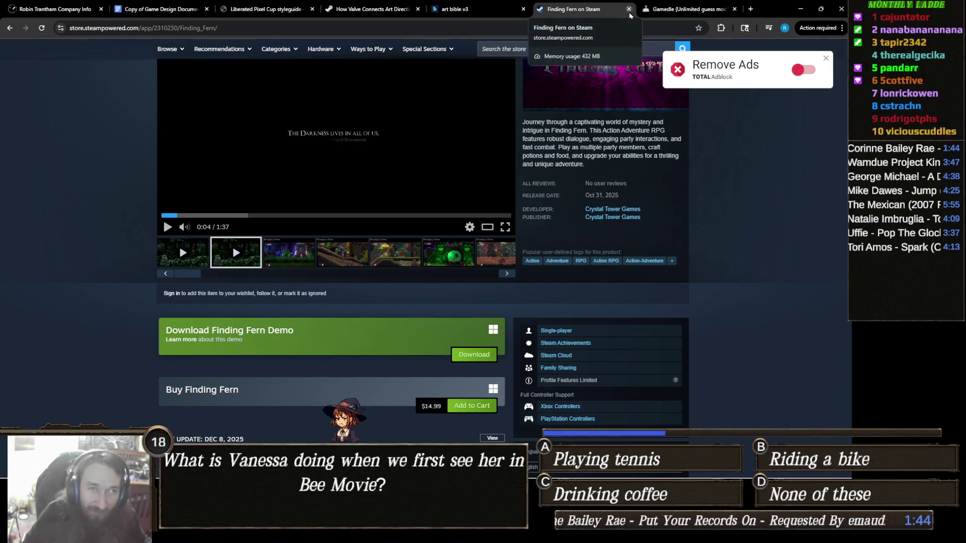
click(629, 9)
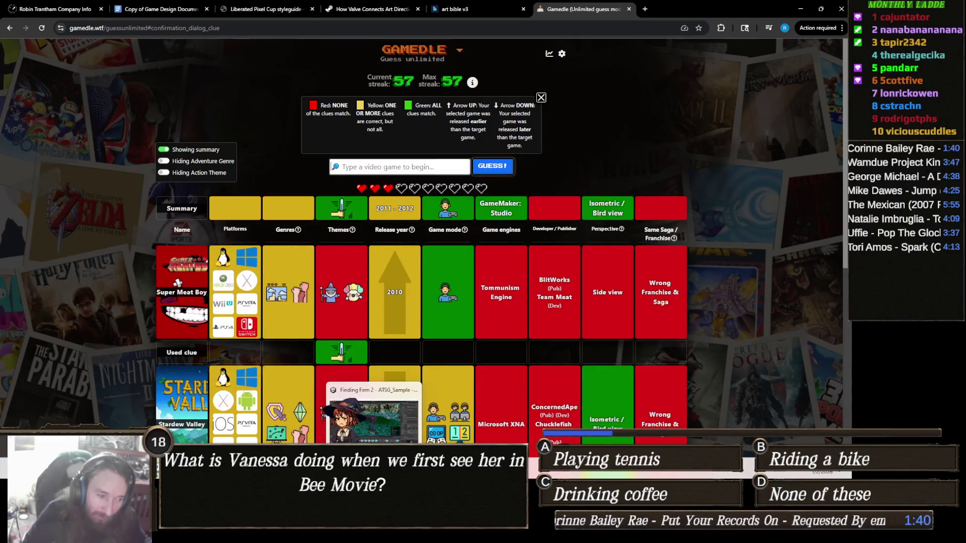
- Return to Unity and fly the Scene view in close over the witch's purple hat
key(alt+Tab)
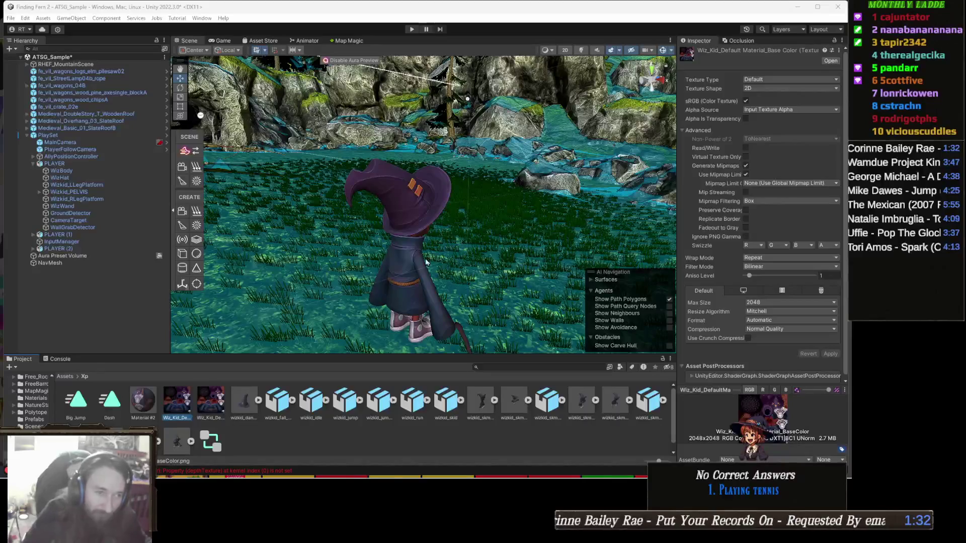
mouse_move(418, 260)
mouse_down()
mouse_move(428, 250)
mouse_move(373, 241)
mouse_move(415, 236)
mouse_move(403, 226)
mouse_up()
scroll(404, 226, up, 5)
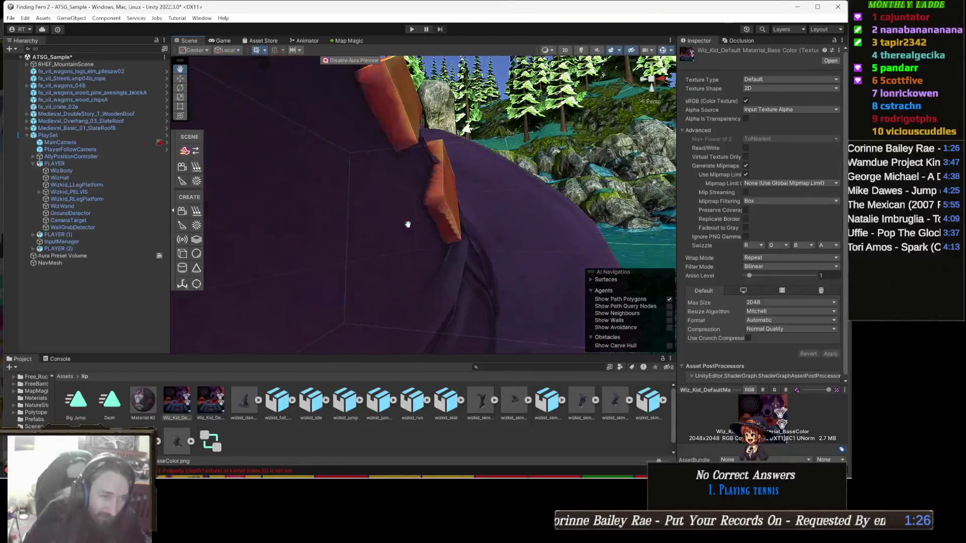
scroll(408, 225, down, 5)
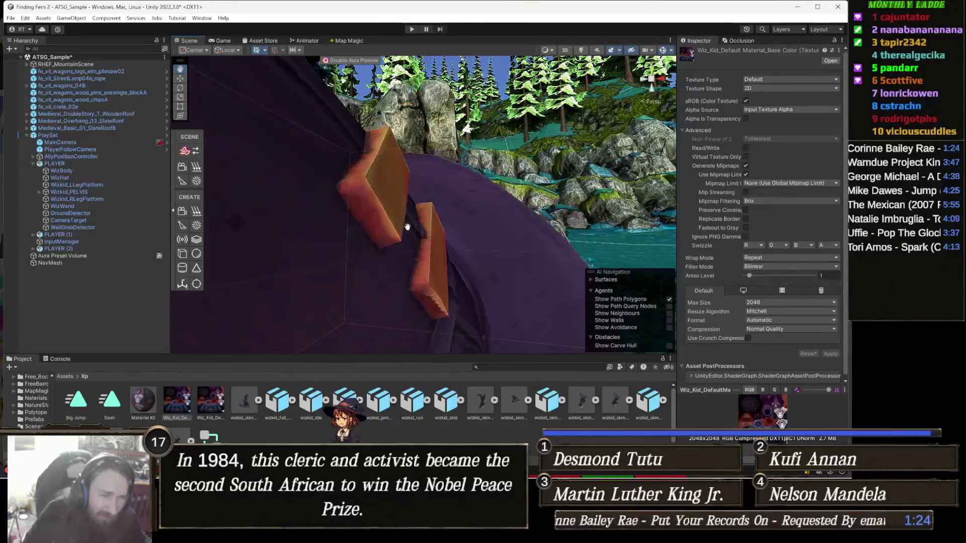
mouse_move(405, 229)
mouse_down()
mouse_move(545, 237)
mouse_move(446, 224)
mouse_move(461, 219)
mouse_move(484, 171)
mouse_move(492, 208)
mouse_move(500, 203)
mouse_move(596, 281)
mouse_move(472, 233)
mouse_up()
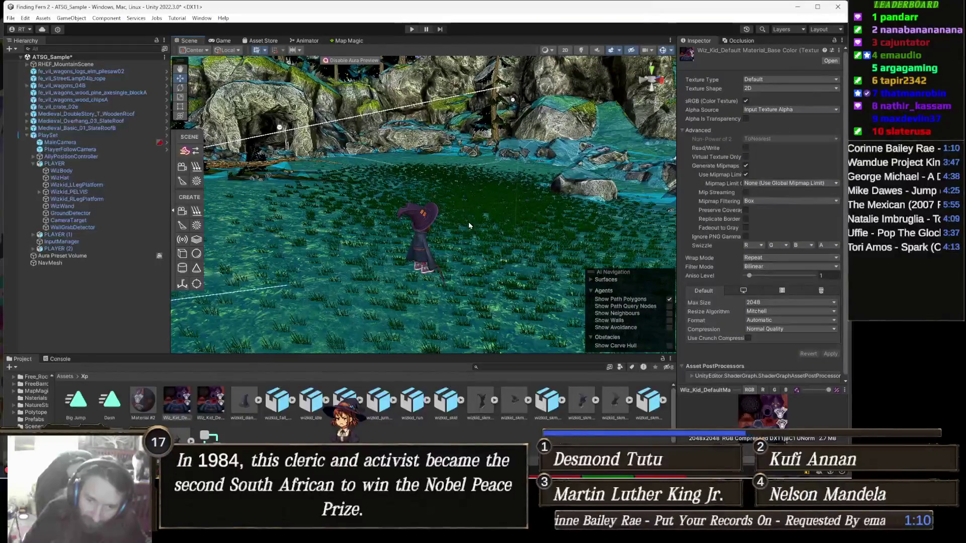
- Turn the Scene view toward a house, then bring the Gamedle browser window forward
drag(454, 205, 379, 209)
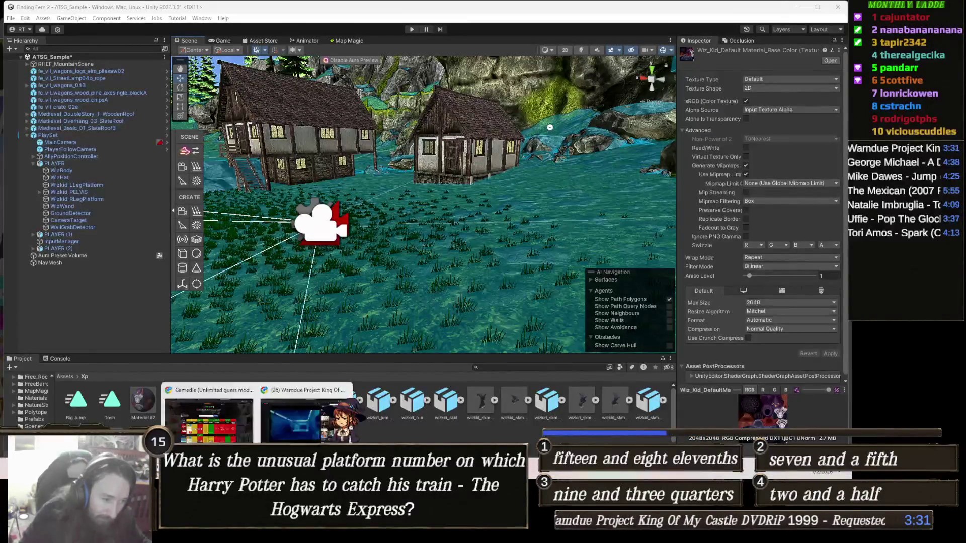
click(223, 431)
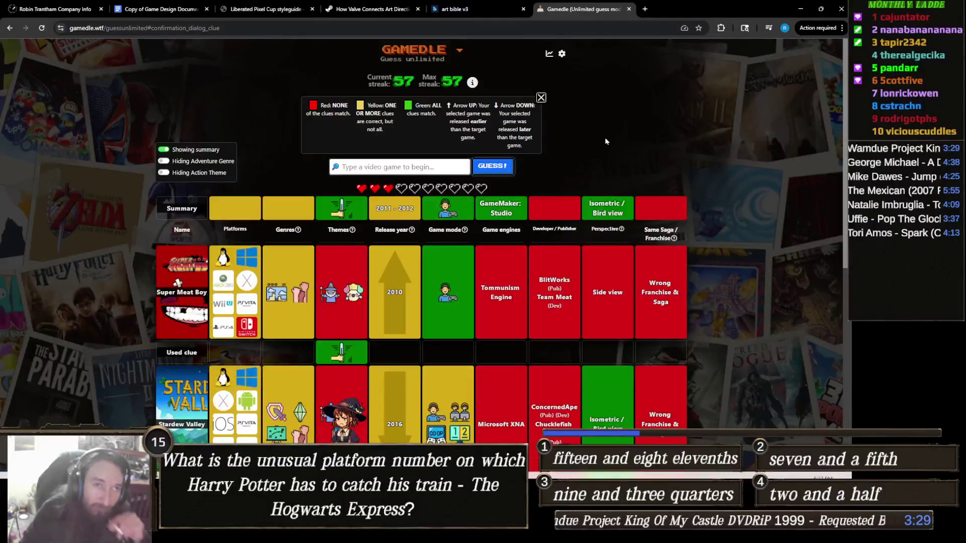
- Search Google for 'paper mari' in a new tab and show the image results
click(645, 8)
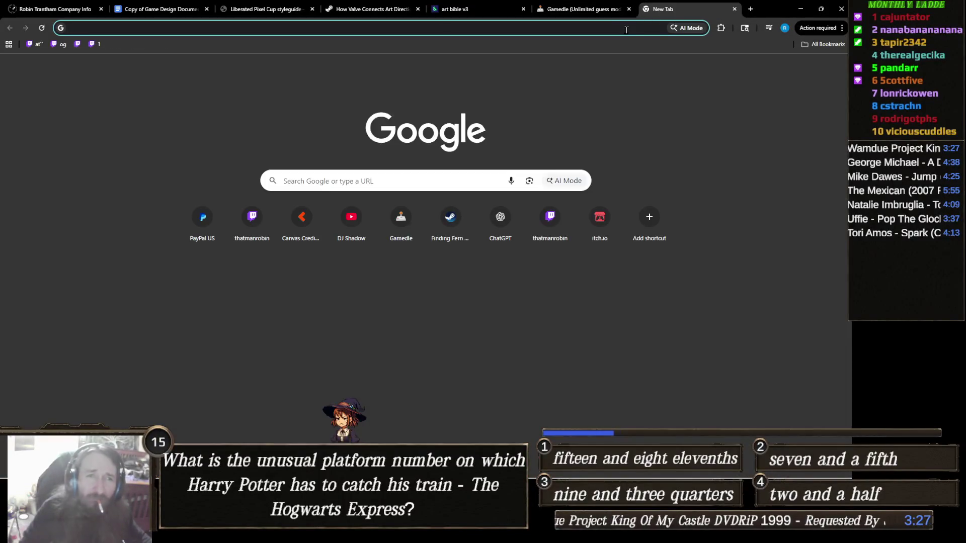
click(627, 29)
text(paper mari)
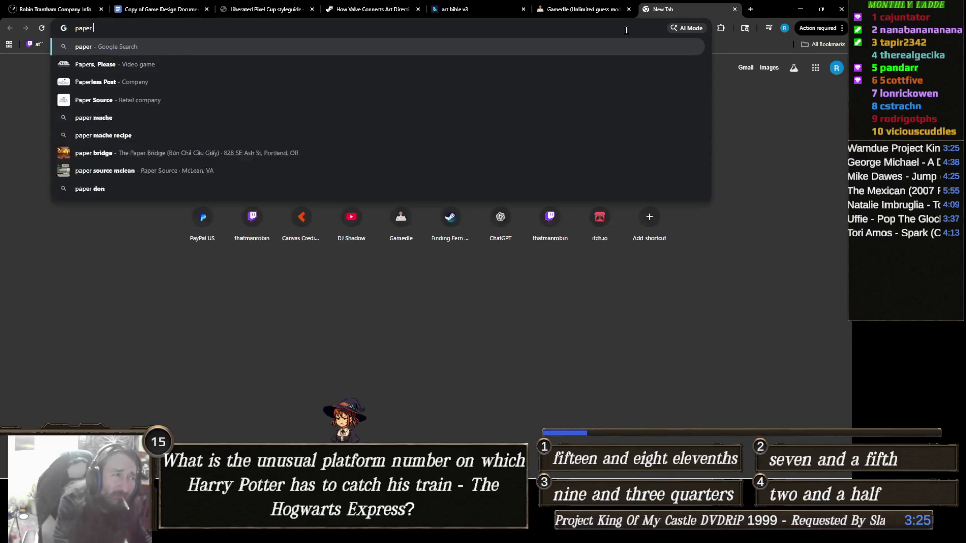
key(Return)
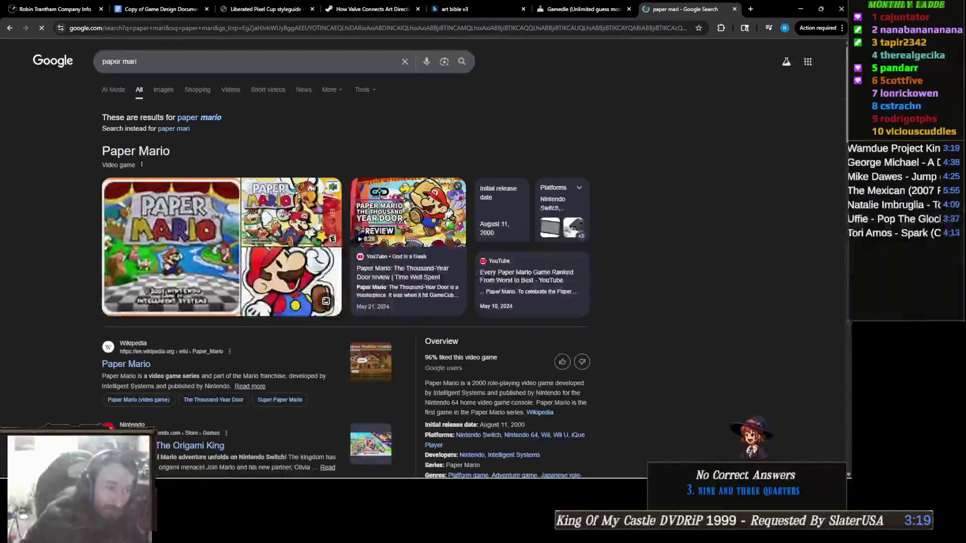
click(162, 91)
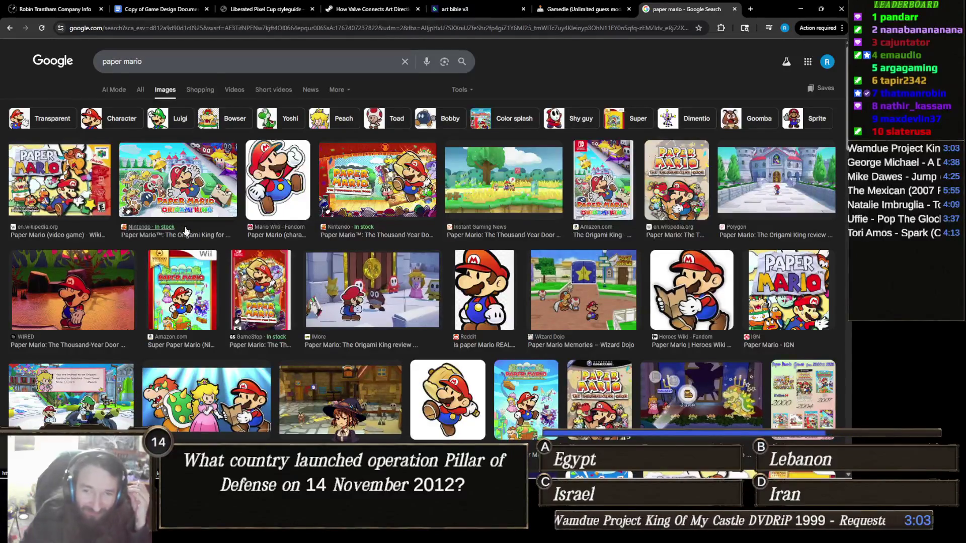
- Preview the WIRED, Wizard Dojo and CGMagazine Paper Mario images, then return to the Gamedle tab
click(37, 325)
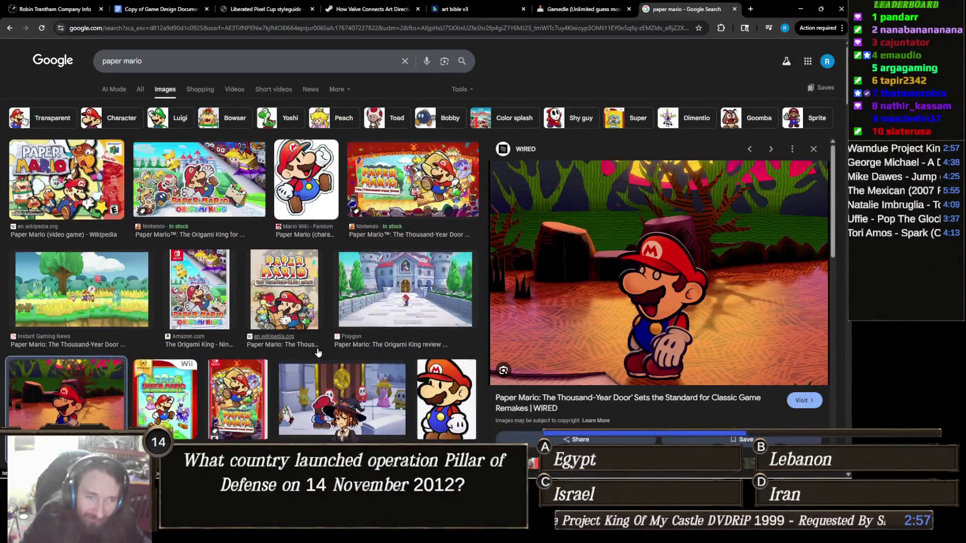
scroll(307, 349, down, 3)
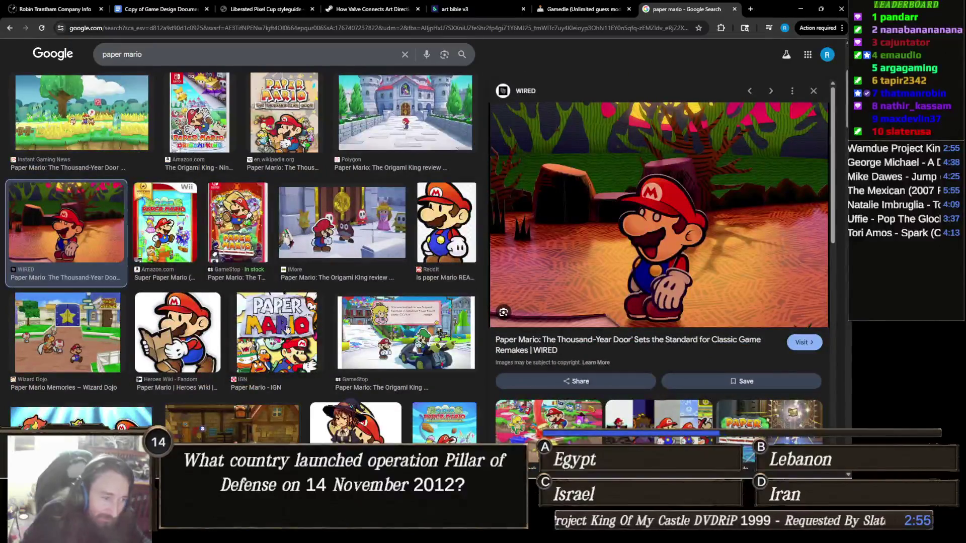
click(121, 342)
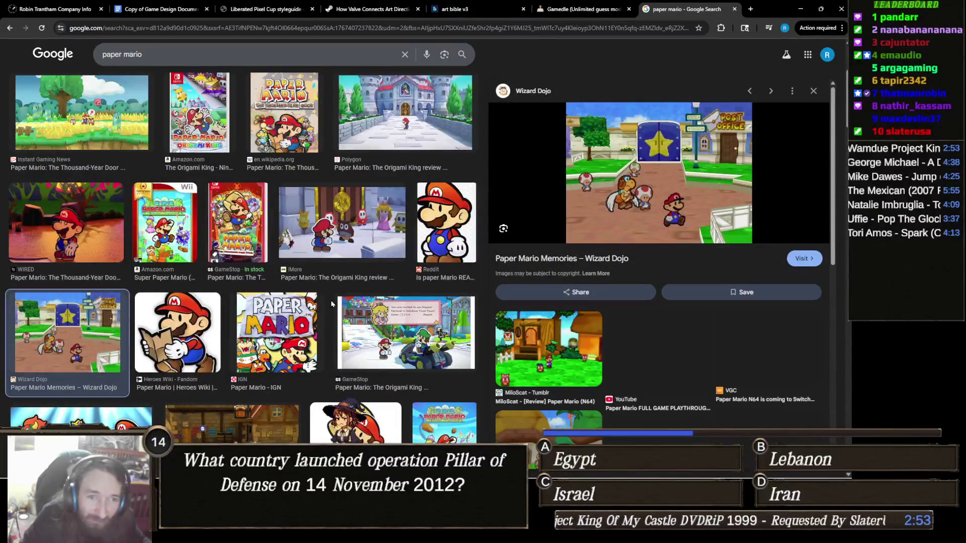
scroll(437, 337, down, 2)
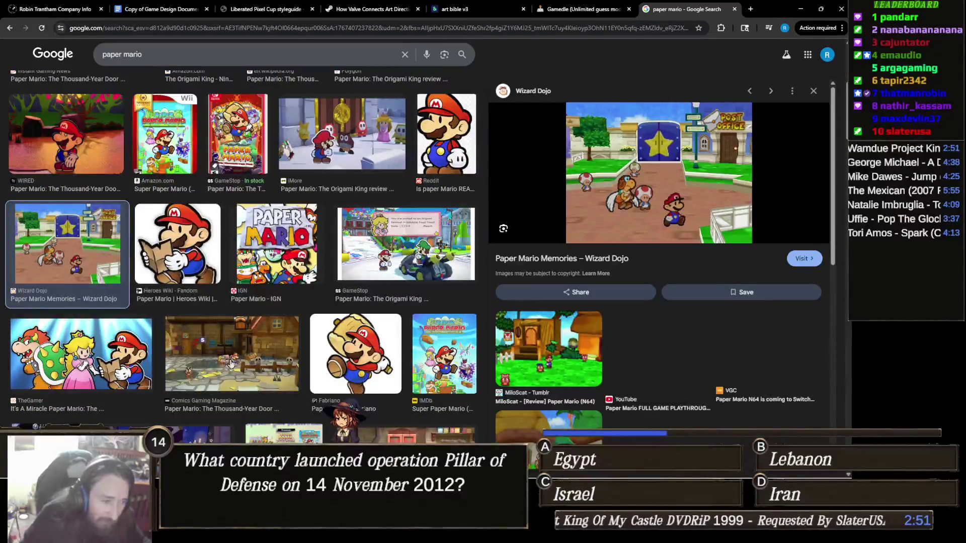
click(231, 365)
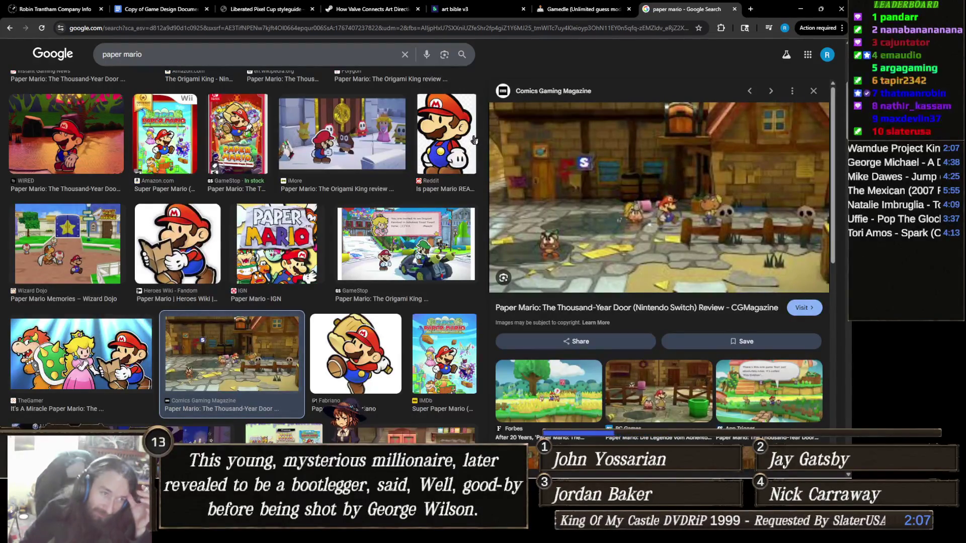
click(586, 13)
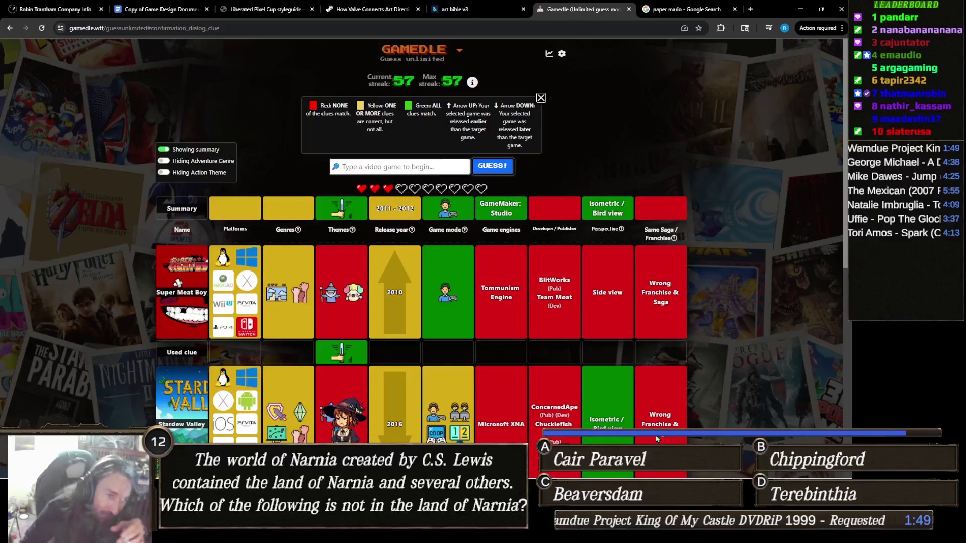
- Bring the Unity editor window back to the front from the taskbar preview
mouse_move(354, 534)
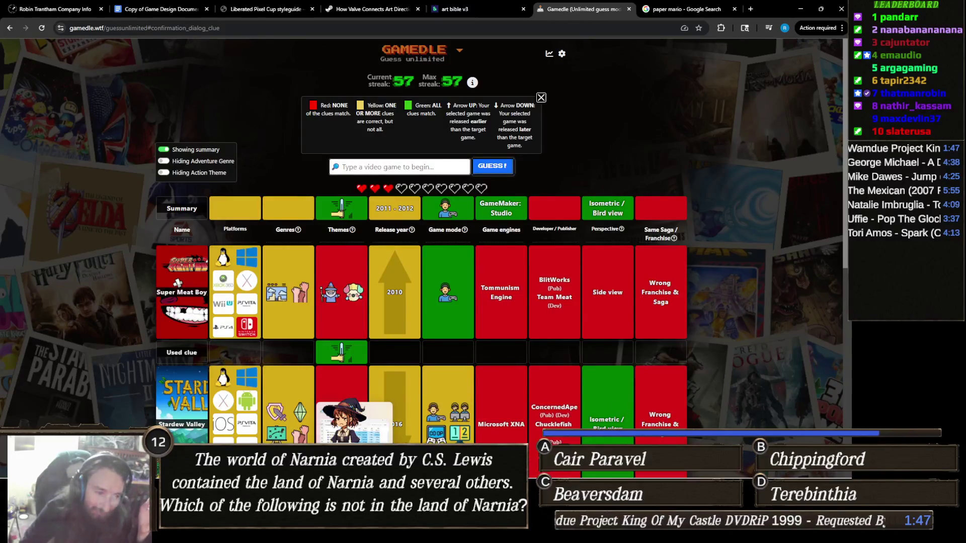
click(355, 422)
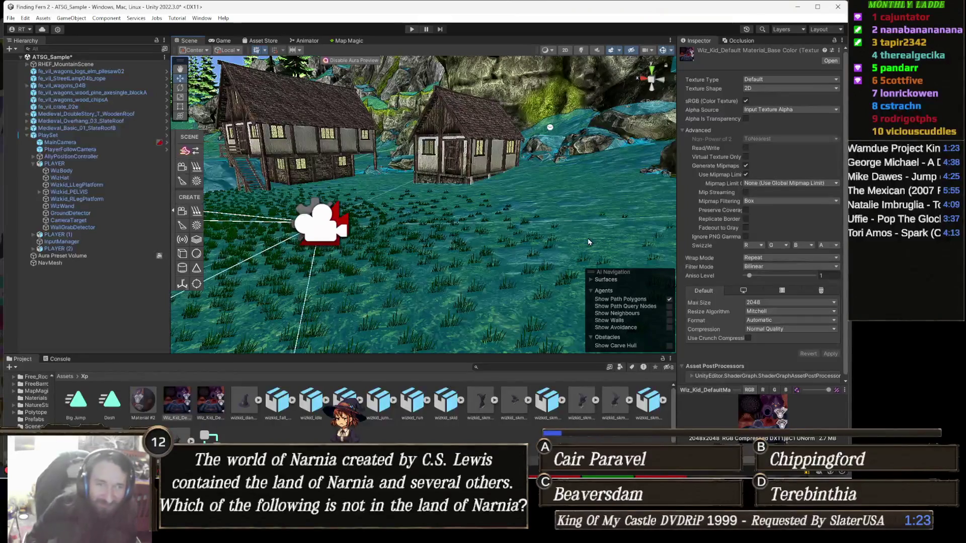
- Select the Medieval_Overhang_03_SlateRoof house, locate its source prefab, and enter Play mode
drag(460, 228, 259, 166)
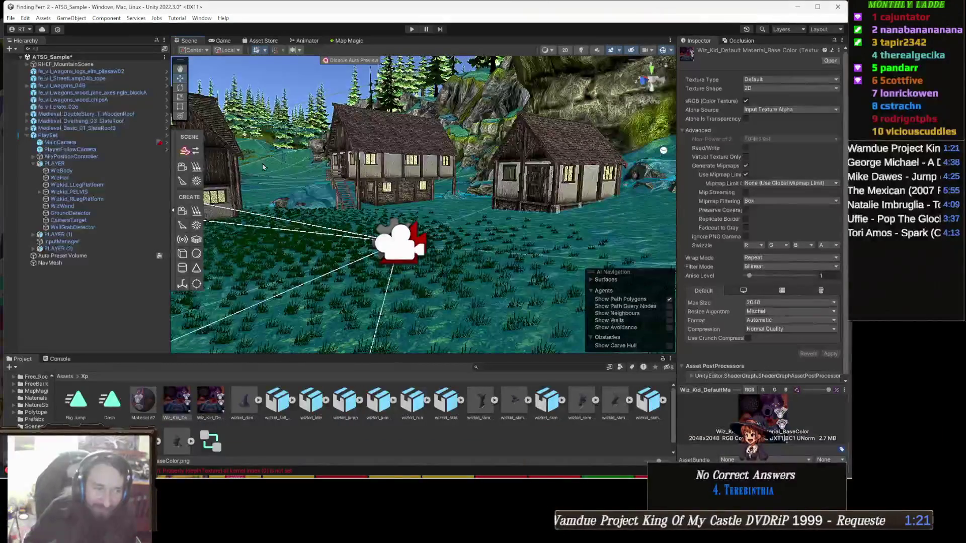
click(416, 154)
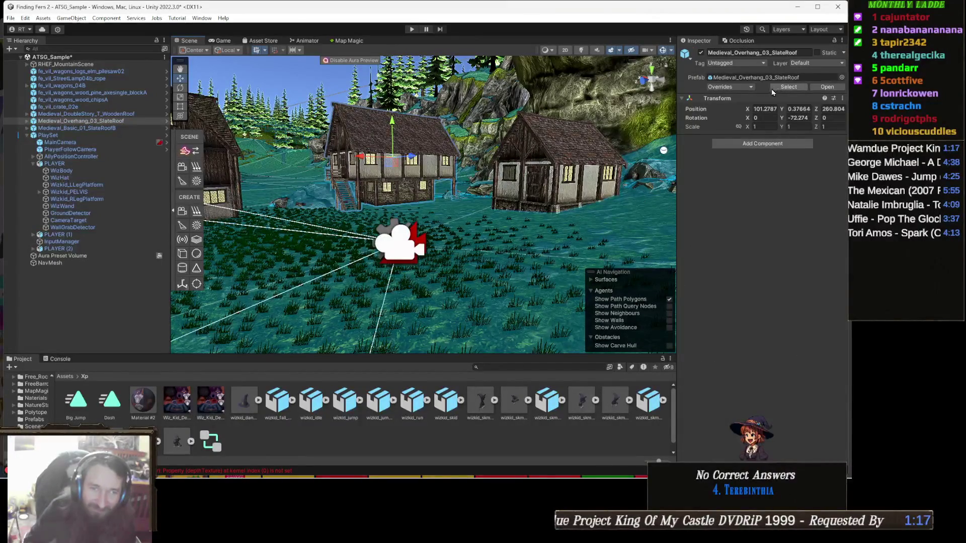
click(788, 88)
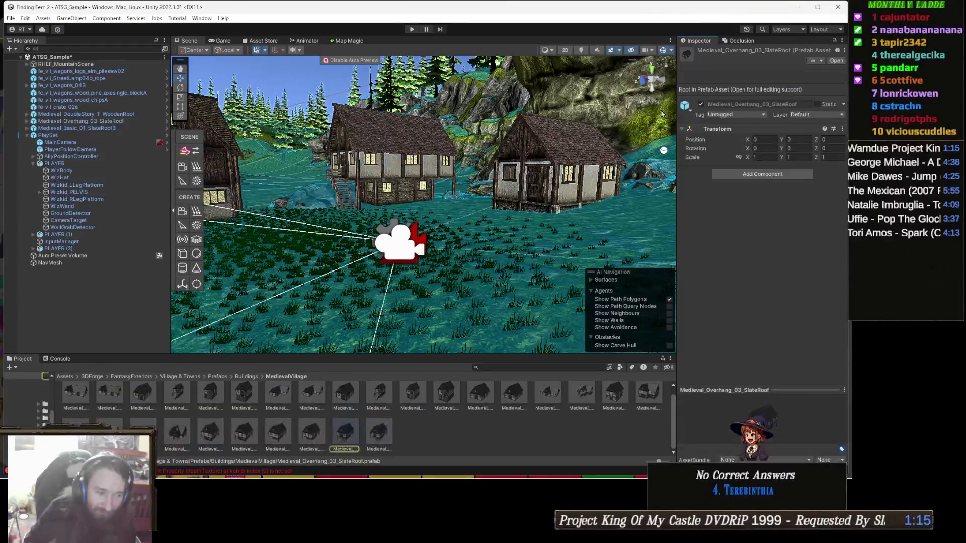
click(409, 29)
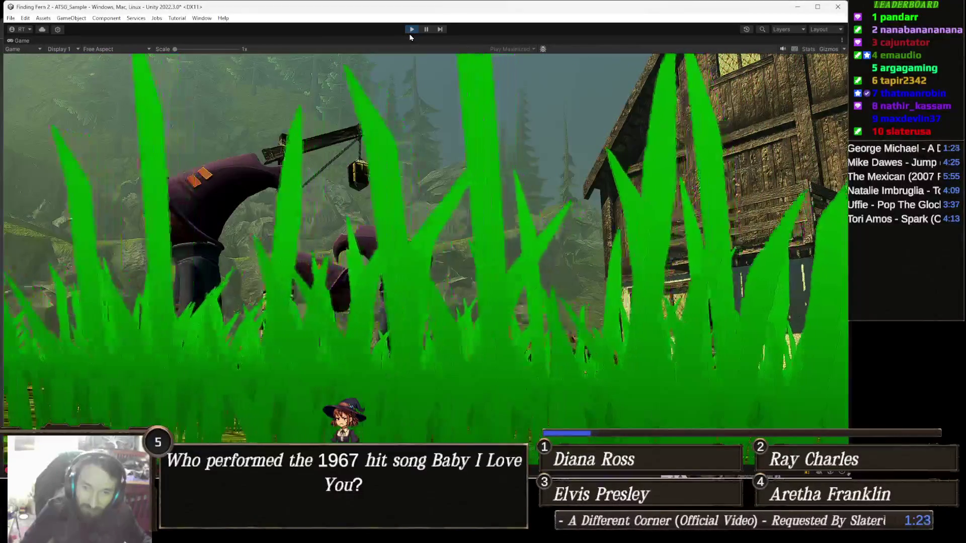
- Stop Play mode so the Finding Fern 2 village returns to the Scene view
click(411, 30)
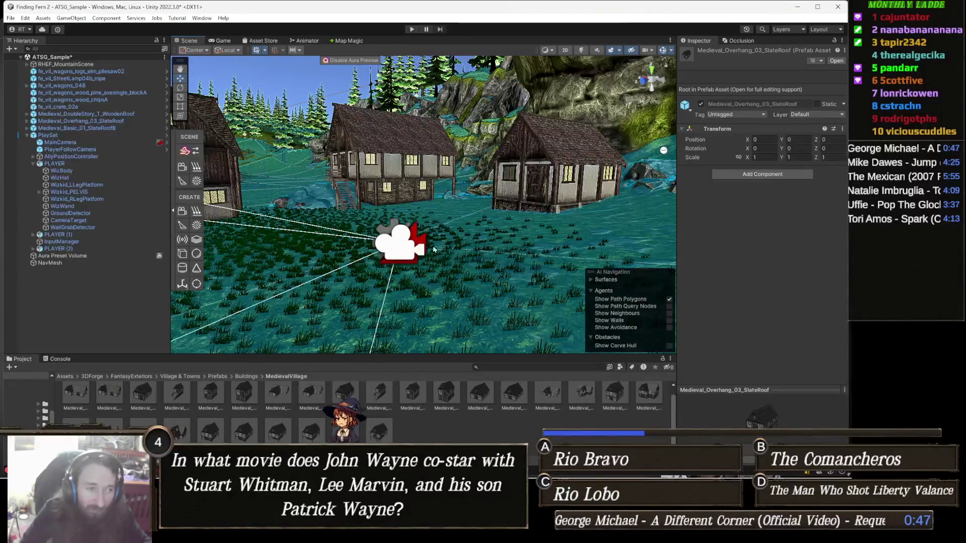
- Orbit and fly around the houses, wagon and wizard characters, then go up to the Buildings prefab folder
mouse_move(412, 224)
mouse_down()
mouse_move(463, 223)
mouse_move(448, 242)
mouse_up()
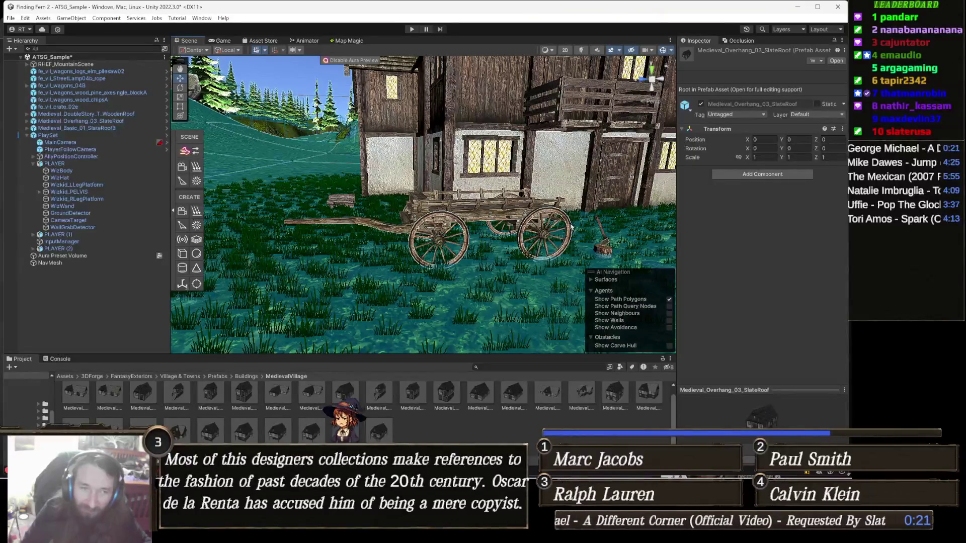
mouse_move(591, 222)
mouse_down()
mouse_move(564, 212)
mouse_move(548, 218)
mouse_up()
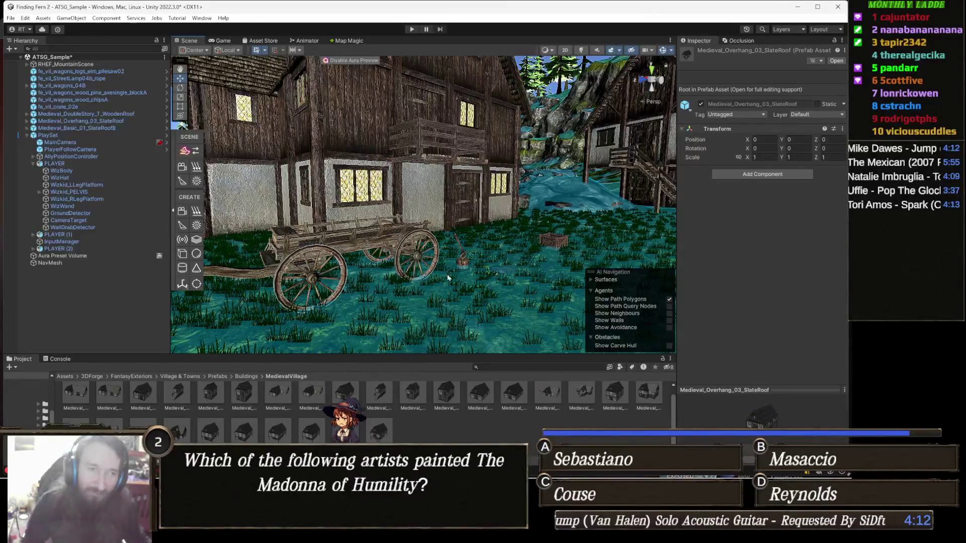
key(w)
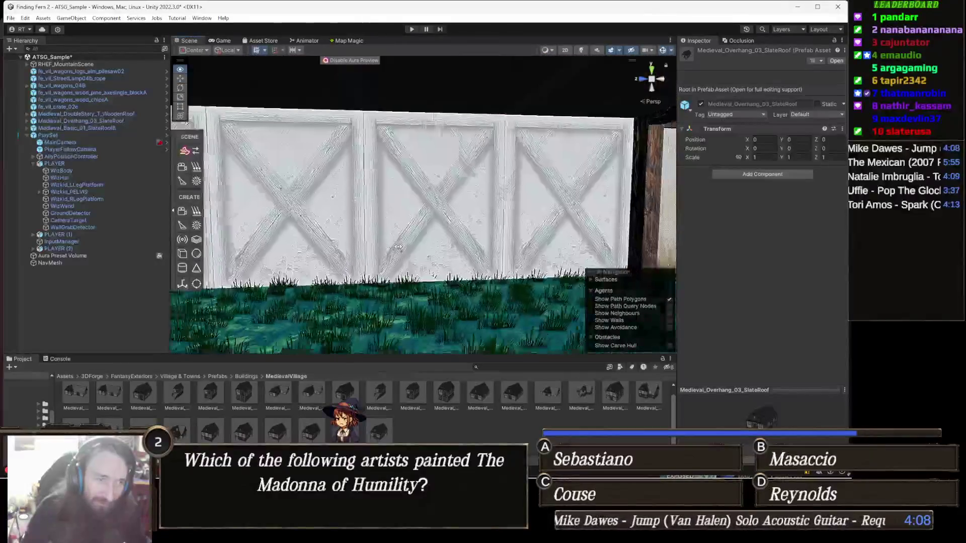
key(s)
key(s)
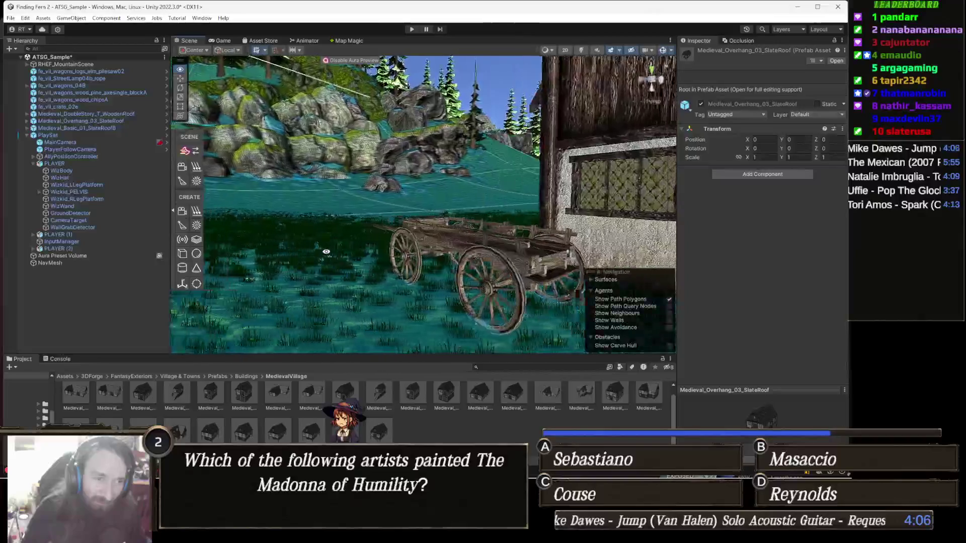
key(s)
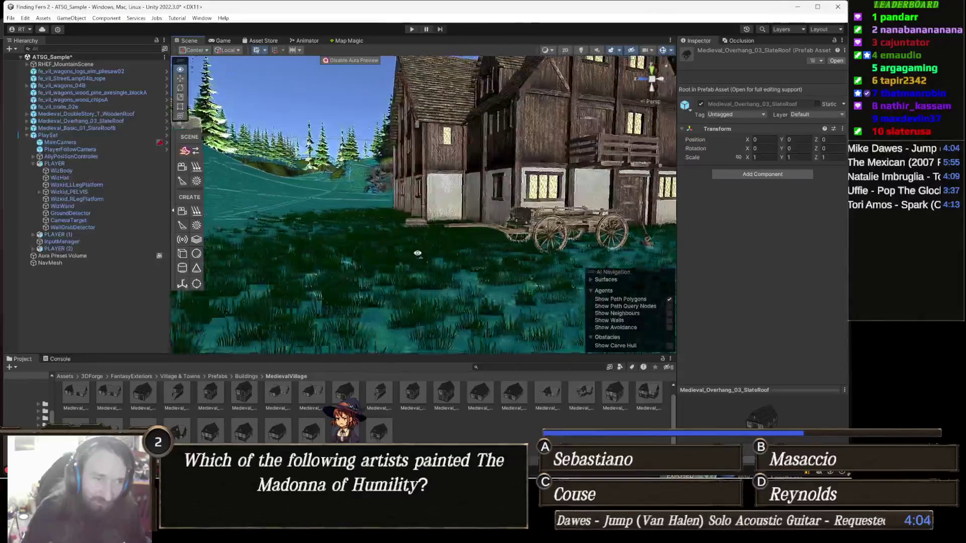
key(w)
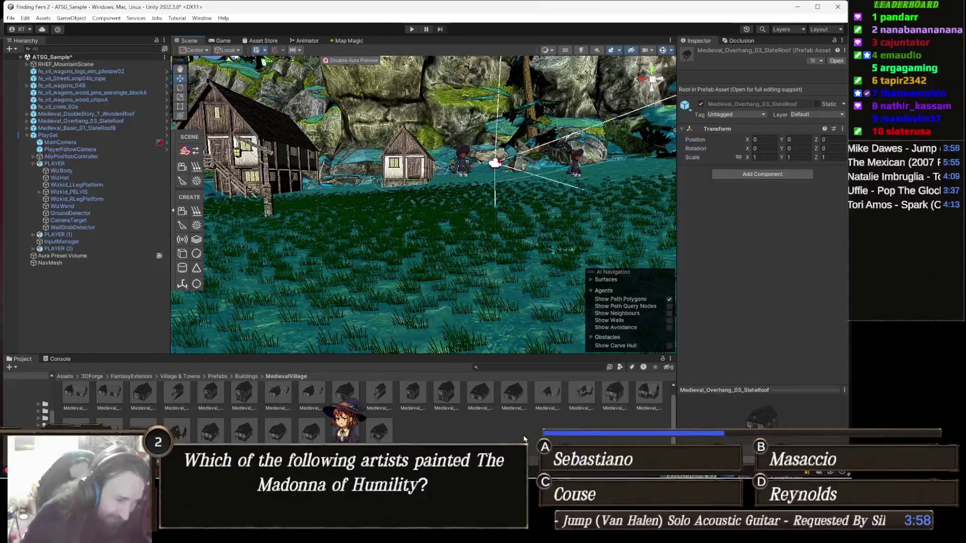
click(246, 380)
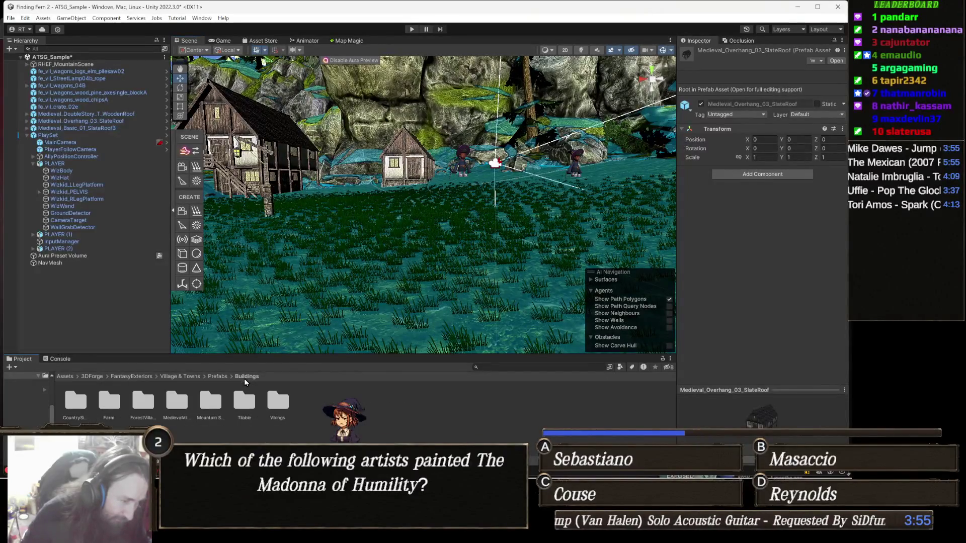
- Open Prefabs > Fences > Fence06 and drag the fi_vil_fence06_2.5m_B fence prefab beside the timber house
click(217, 377)
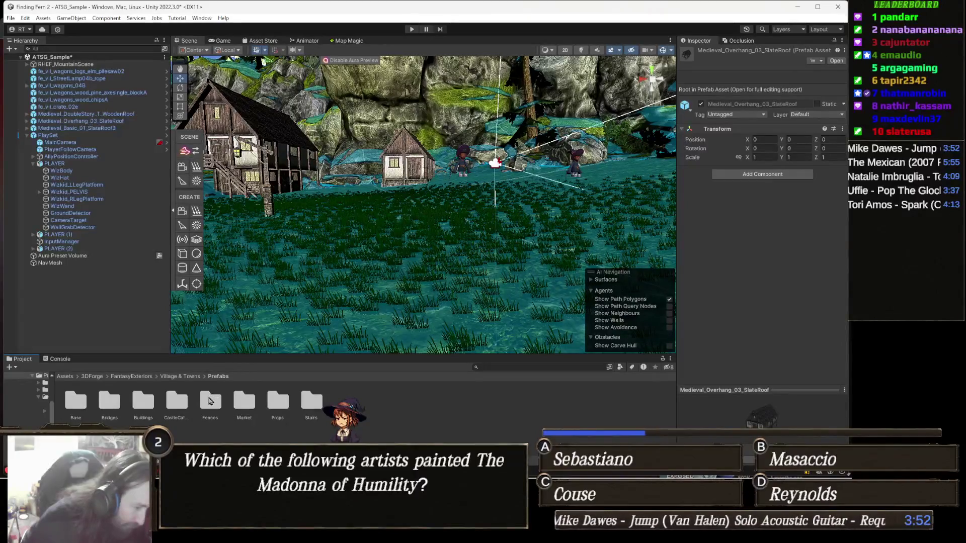
double_click(210, 401)
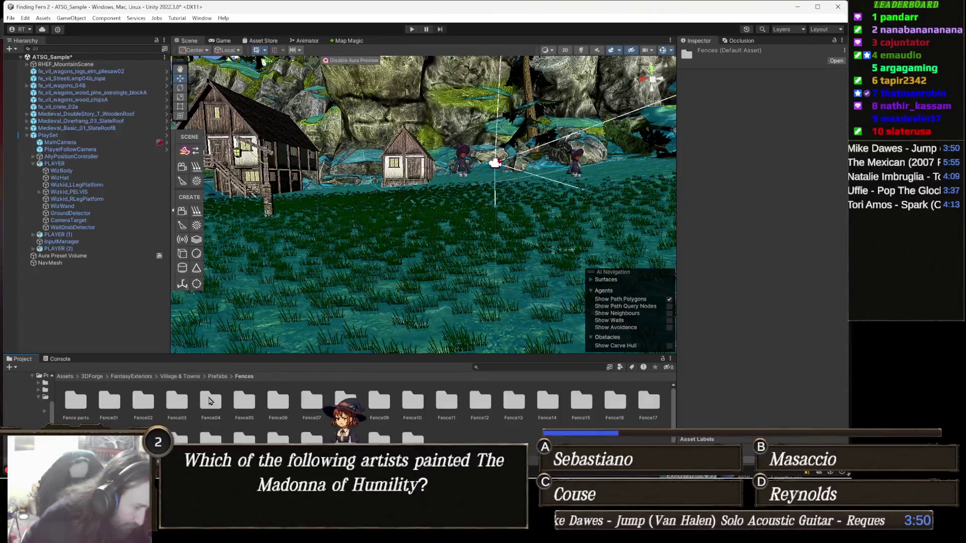
double_click(276, 401)
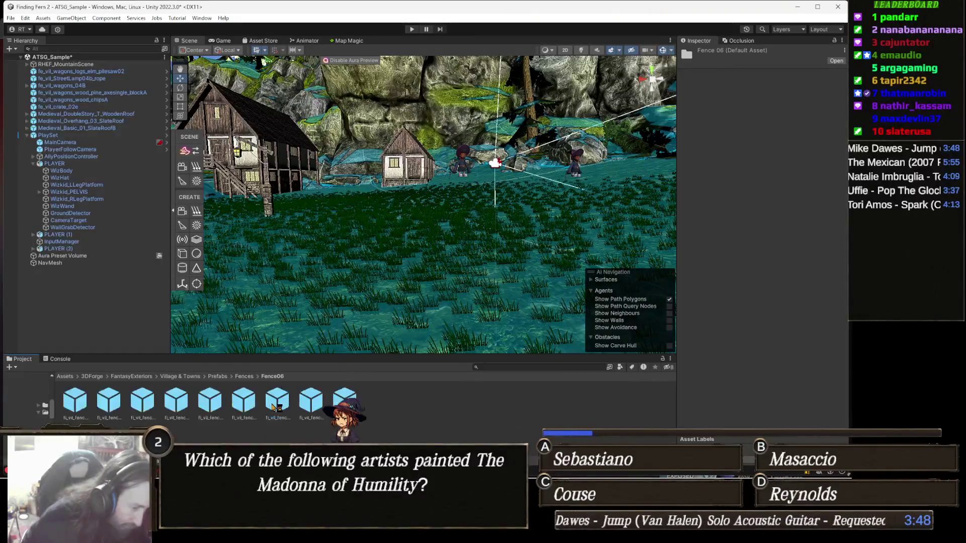
mouse_move(175, 419)
mouse_down()
mouse_move(388, 312)
mouse_move(442, 322)
mouse_move(316, 295)
mouse_move(377, 259)
mouse_move(377, 270)
mouse_move(464, 300)
mouse_move(445, 294)
mouse_up()
scroll(449, 289, down, 3)
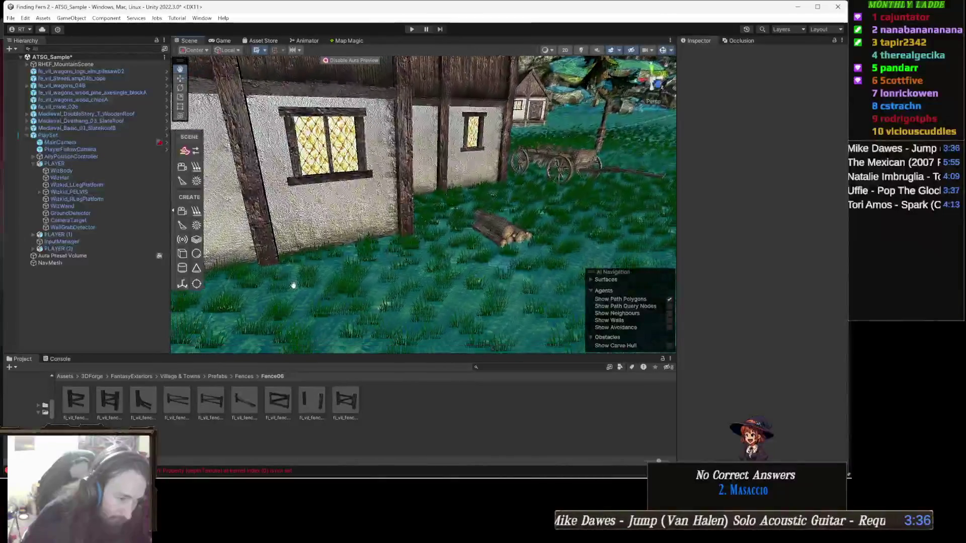
mouse_move(207, 406)
mouse_down()
mouse_move(432, 302)
mouse_move(442, 270)
mouse_up()
- Duplicate the placed fence section and shift the copy along Z beside the original
scroll(409, 278, down, 5)
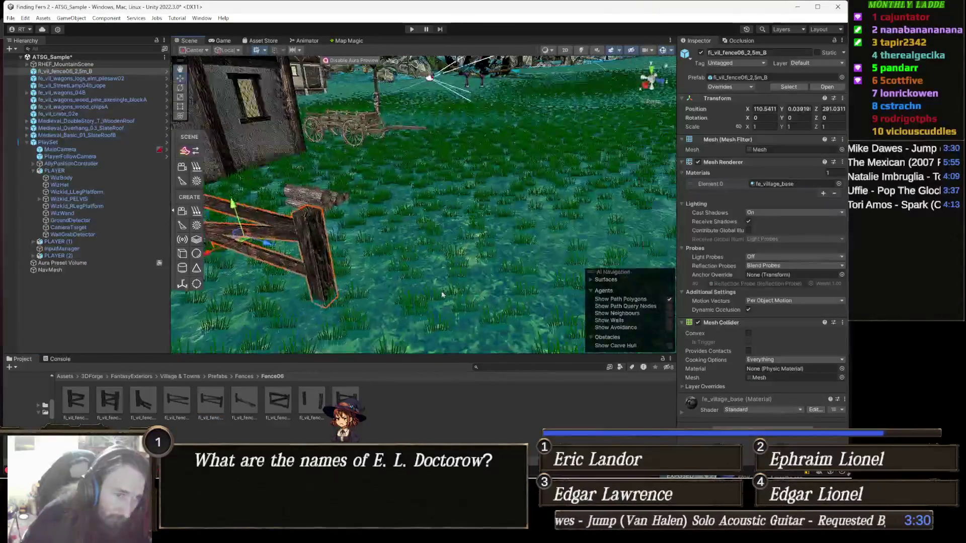
key(ctrl+d)
mouse_move(346, 228)
mouse_down()
mouse_move(474, 275)
mouse_move(353, 250)
mouse_move(375, 279)
mouse_move(381, 229)
mouse_move(339, 191)
mouse_move(386, 209)
mouse_up()
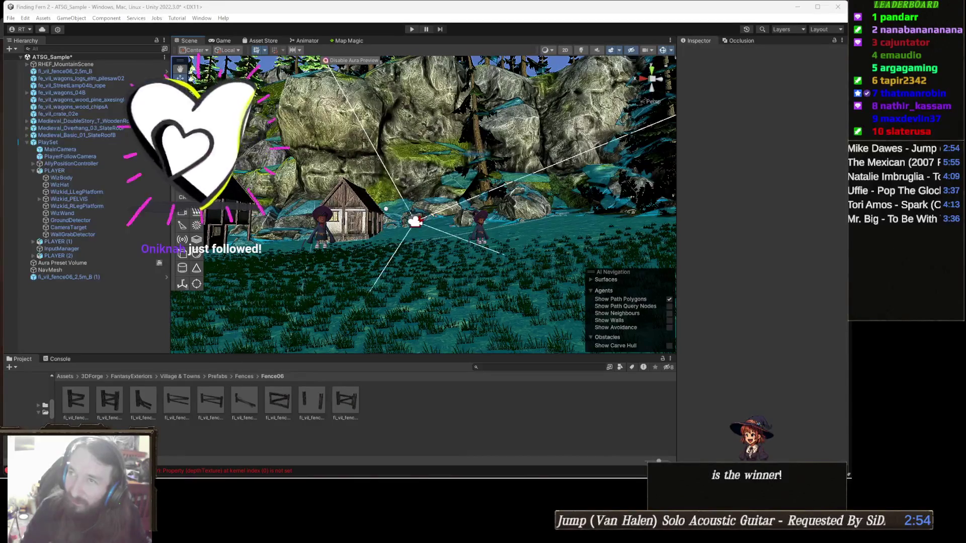
key(alt+Tab)
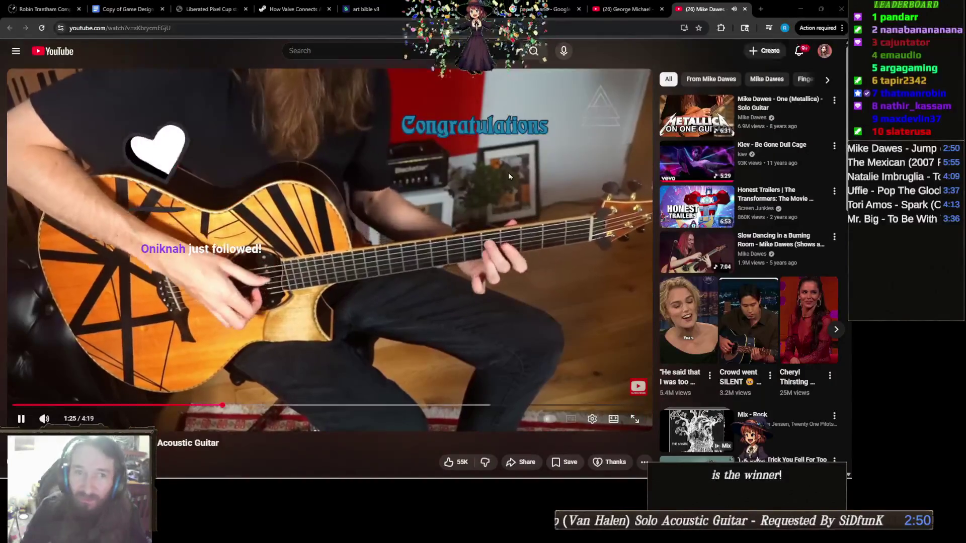
- Close the finished acoustic guitar video tab and bring the Unity editor back to the front
key(ctrl+w)
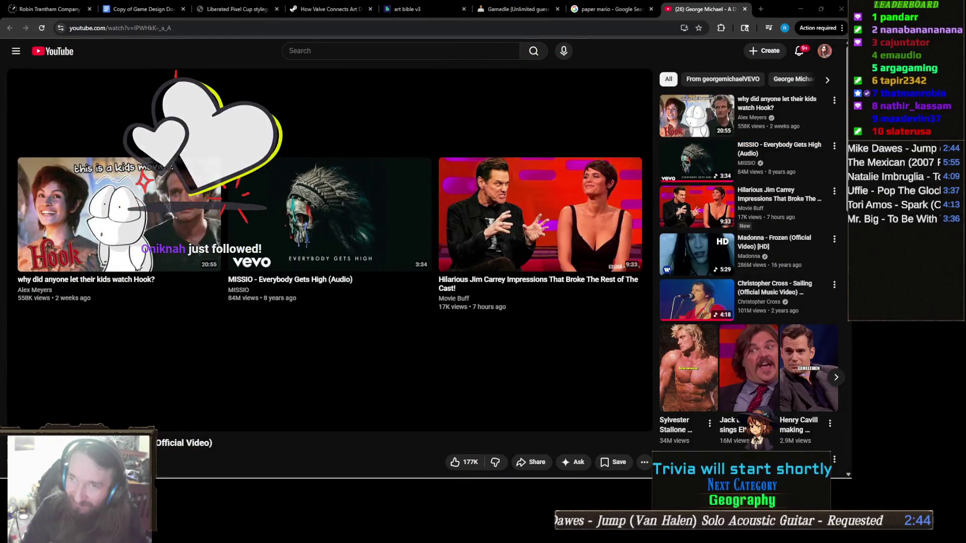
mouse_move(439, 371)
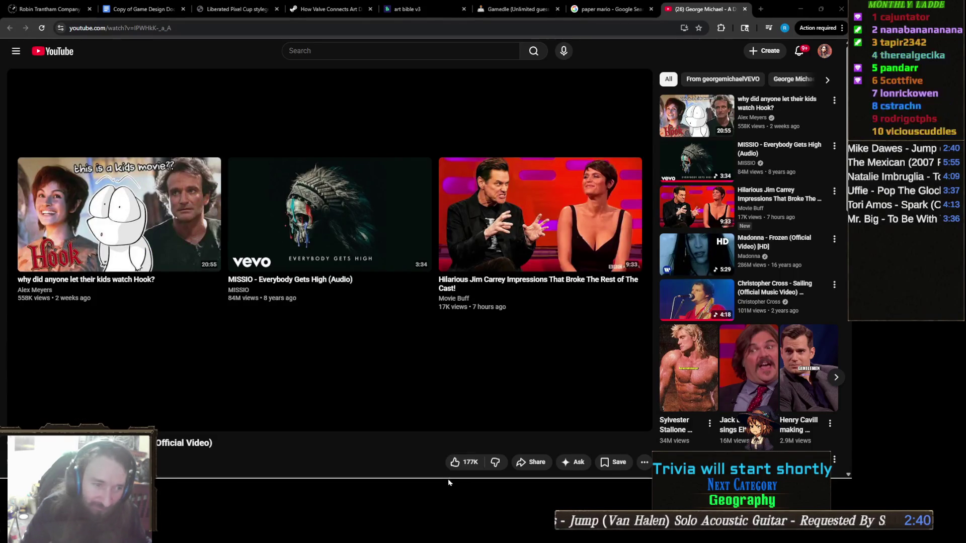
click(374, 468)
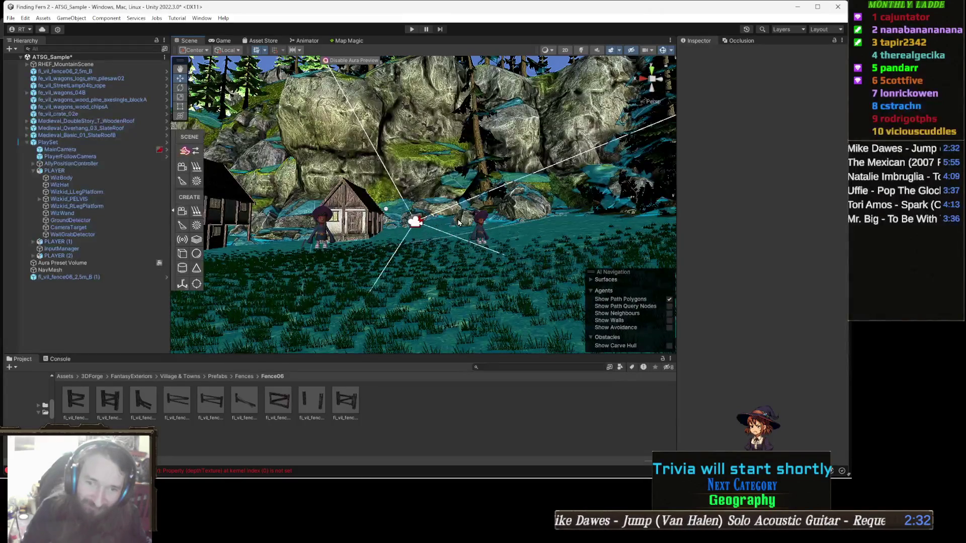
- Navigate from the Fences folder up to Prefabs and into CastleCathedral > Castles
drag(437, 221, 323, 351)
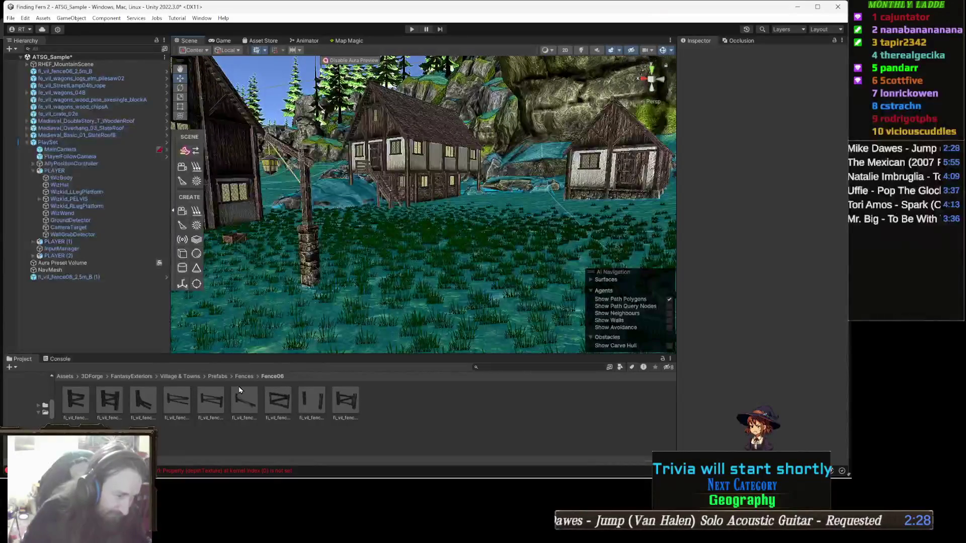
click(249, 377)
click(220, 380)
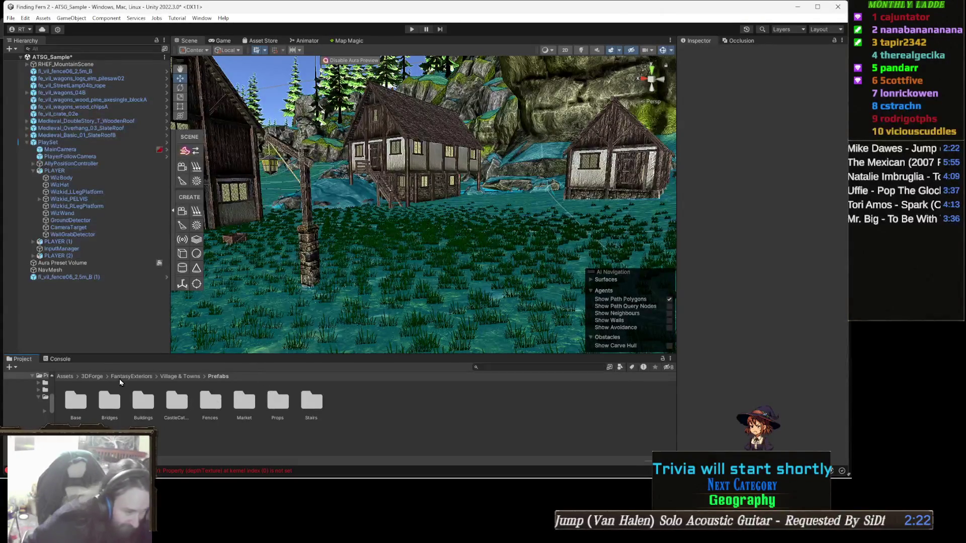
click(173, 399)
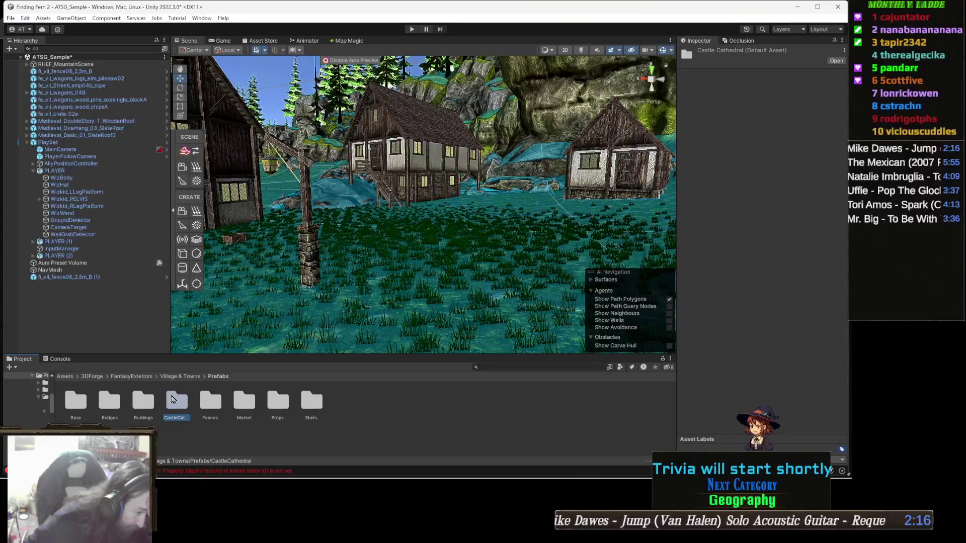
double_click(172, 399)
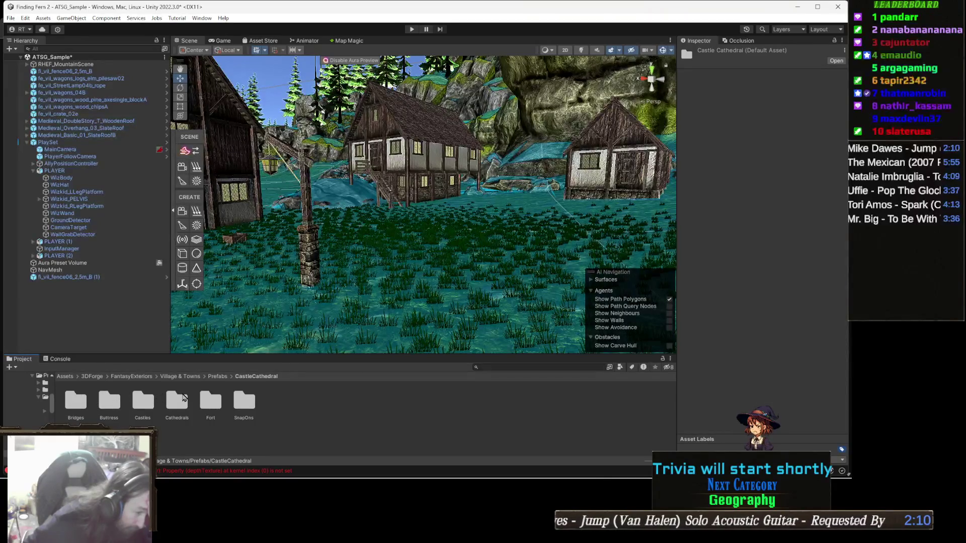
double_click(153, 404)
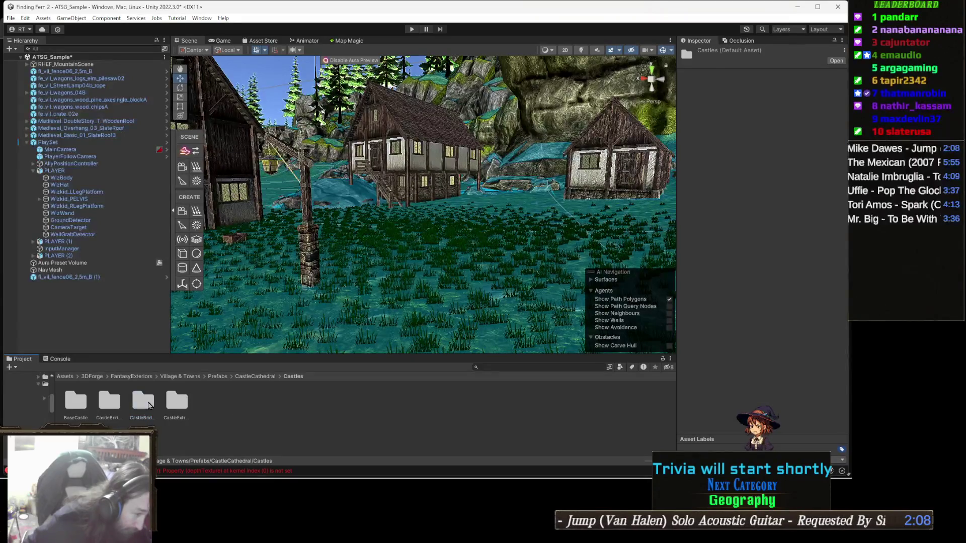
- Browse the BaseCastle, CastleBridge, CastleBridgeTower and CastleExtras subfolders, ending back on BaseCastle
click(78, 399)
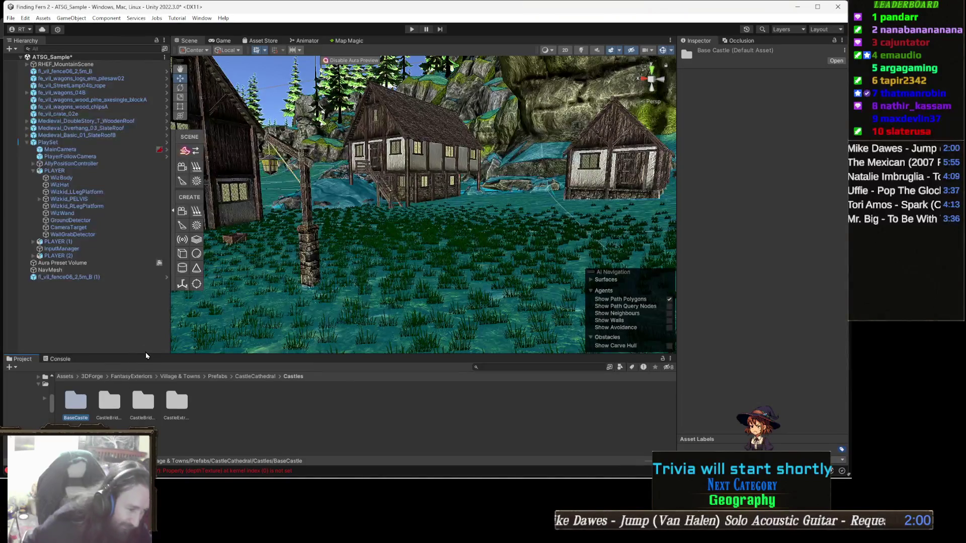
key(Right)
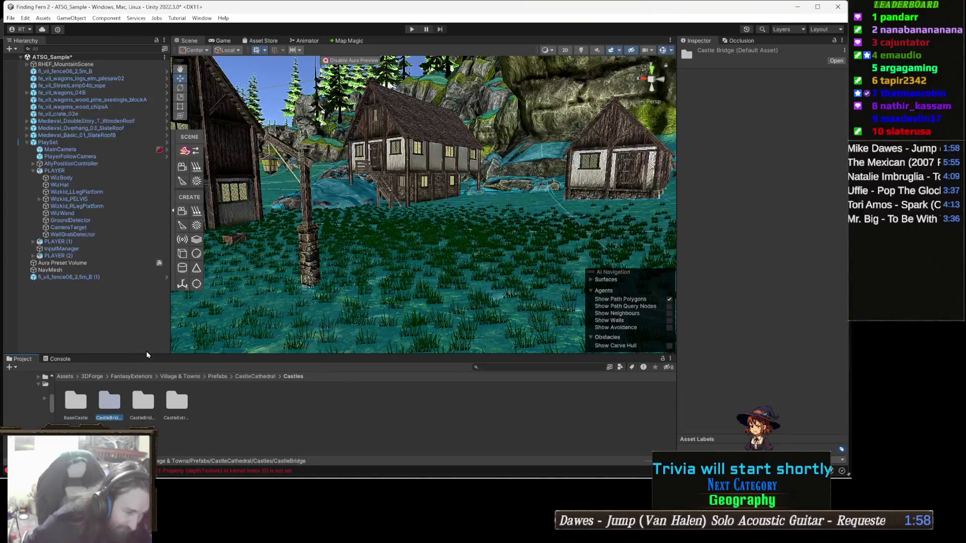
key(Right)
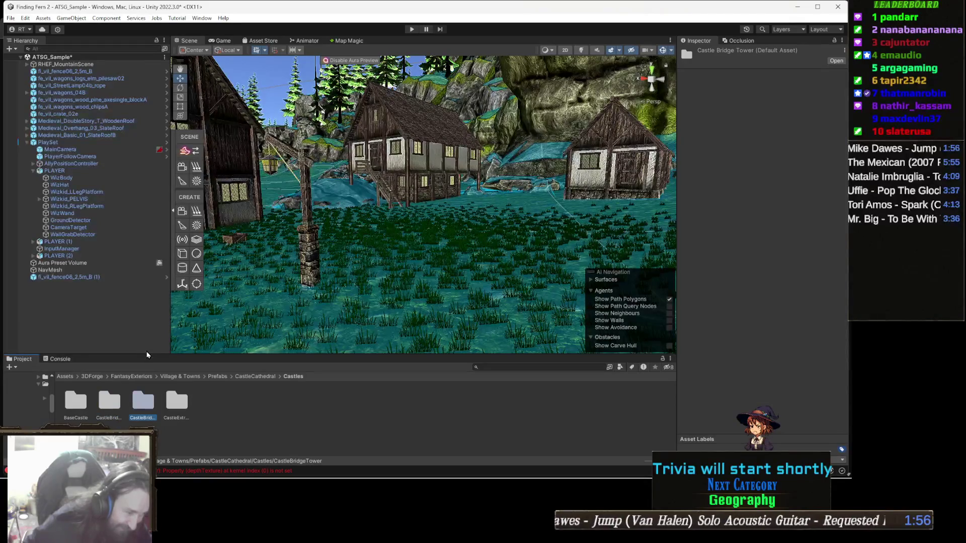
key(Right)
key(Left)
key(Left)
key(Left)
key(Right)
key(Right)
key(Right)
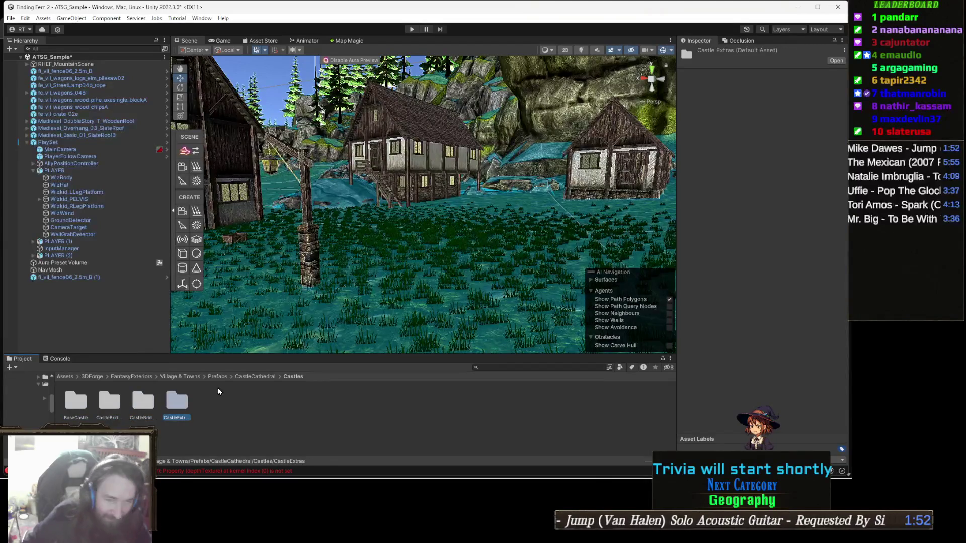
key(Left)
key(Left)
key(Left)
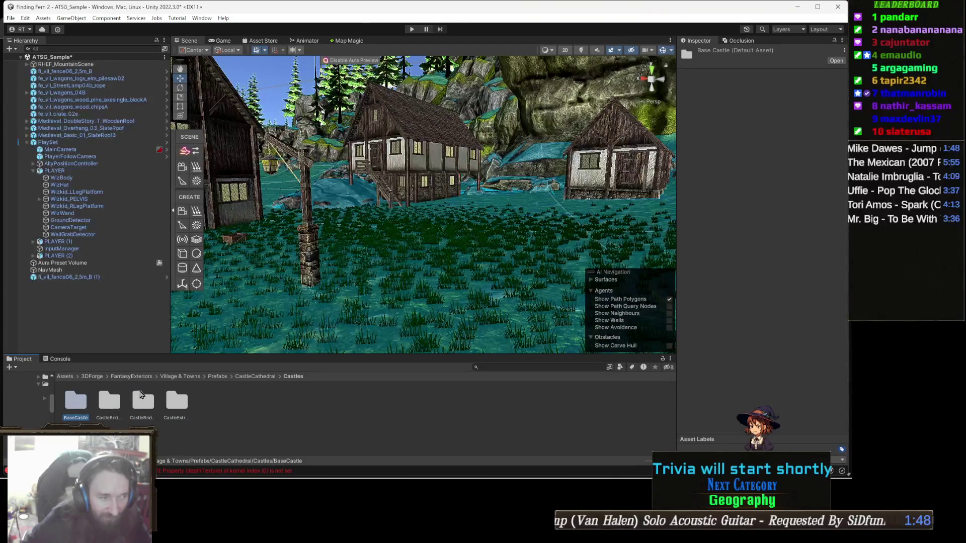
mouse_move(404, 313)
mouse_down()
mouse_move(421, 242)
mouse_move(367, 254)
mouse_move(435, 298)
mouse_up()
- Orbit the Scene view around the wizard character, then enter Play mode
scroll(434, 297, down, 10)
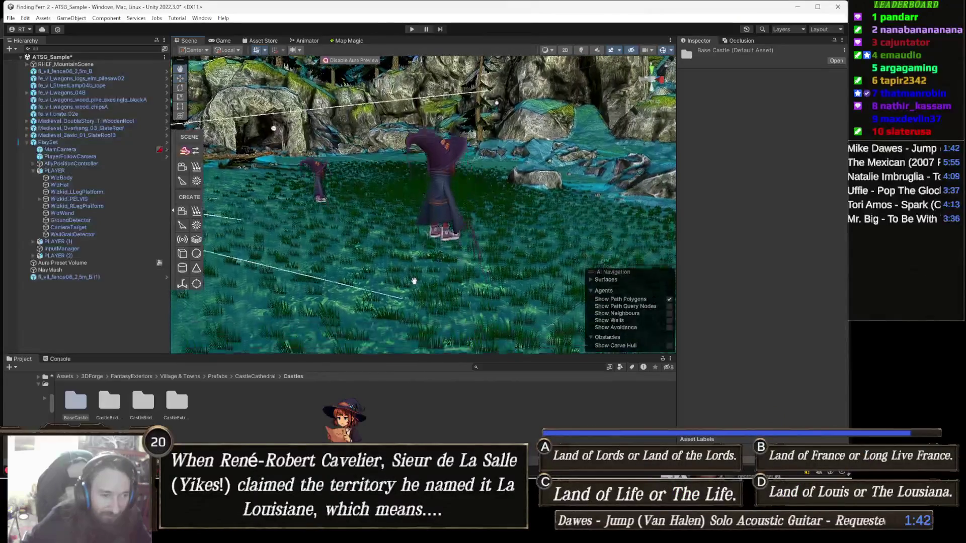
scroll(418, 259, up, 3)
scroll(463, 318, down, 5)
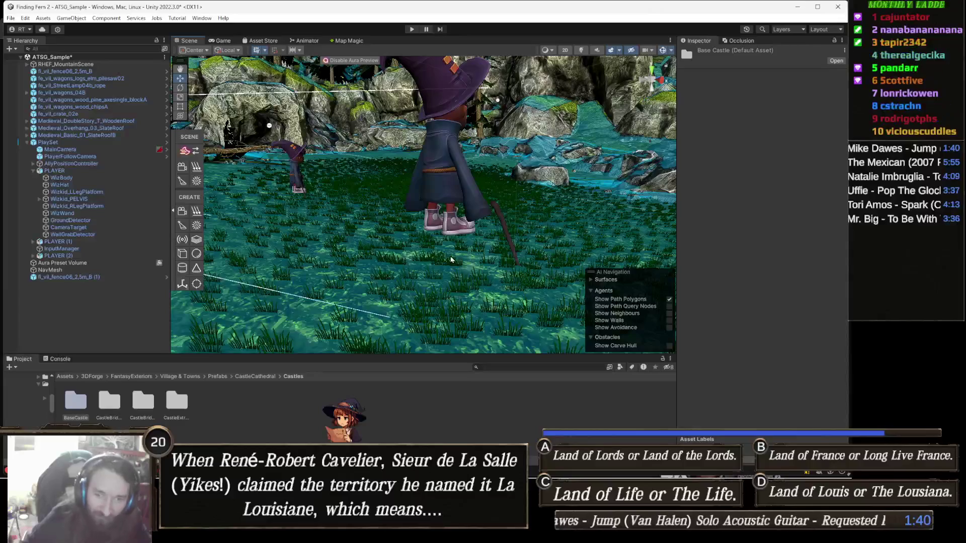
drag(451, 260, 358, 257)
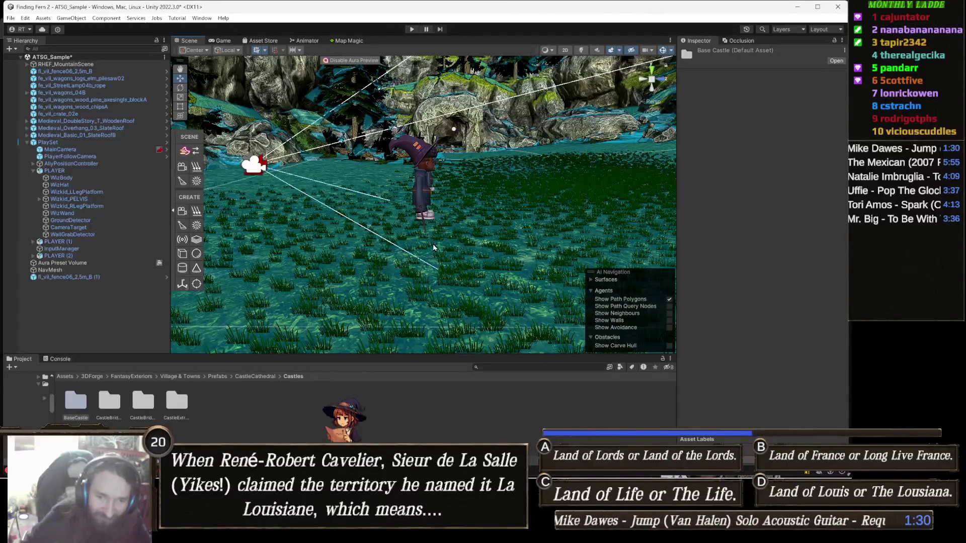
mouse_move(435, 232)
mouse_down()
mouse_move(298, 309)
mouse_move(421, 258)
mouse_move(456, 264)
mouse_move(382, 306)
mouse_up()
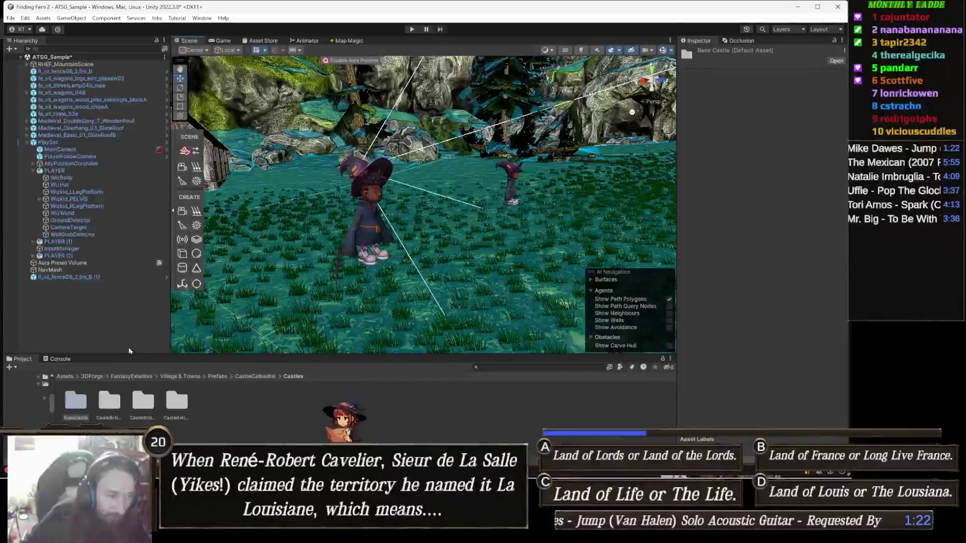
mouse_move(368, 274)
mouse_down()
mouse_move(430, 272)
mouse_move(443, 282)
mouse_move(390, 292)
mouse_move(417, 260)
mouse_move(320, 267)
mouse_move(488, 255)
mouse_move(309, 282)
mouse_move(388, 270)
mouse_move(356, 276)
mouse_move(395, 289)
mouse_up()
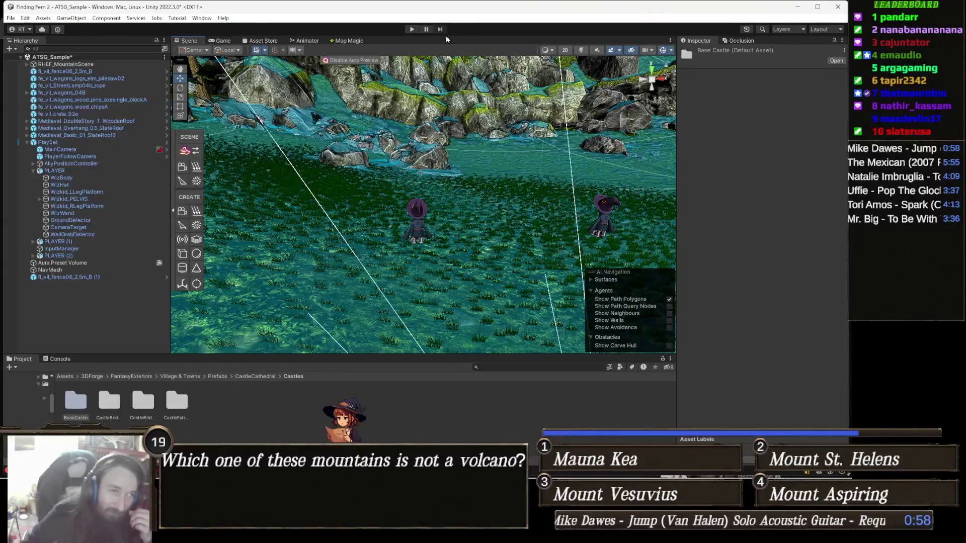
click(412, 30)
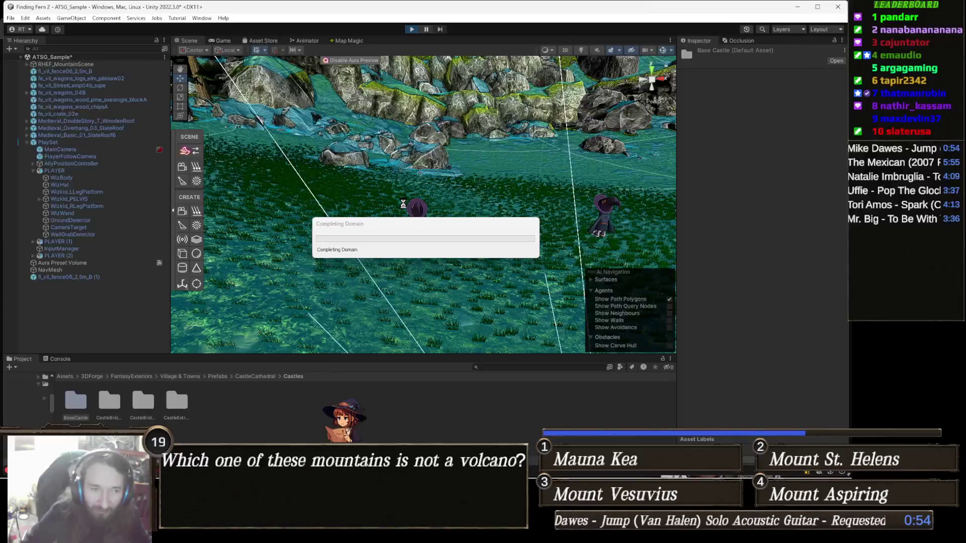
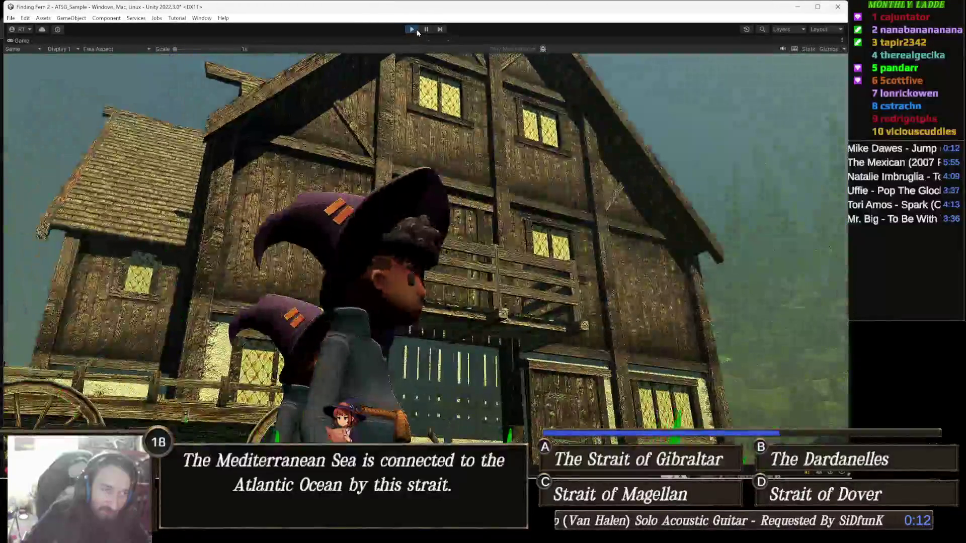
- Exit Play mode and go from Village & Towns up through FantasyExteriors to the 3DForge folder
click(415, 30)
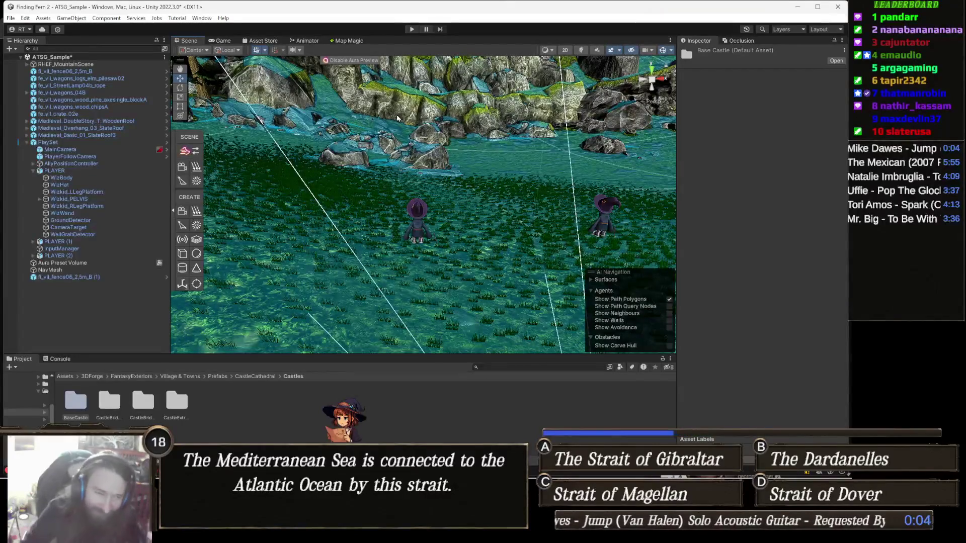
mouse_move(396, 114)
mouse_down()
mouse_move(410, 180)
mouse_move(508, 165)
mouse_move(445, 201)
mouse_move(290, 340)
mouse_up()
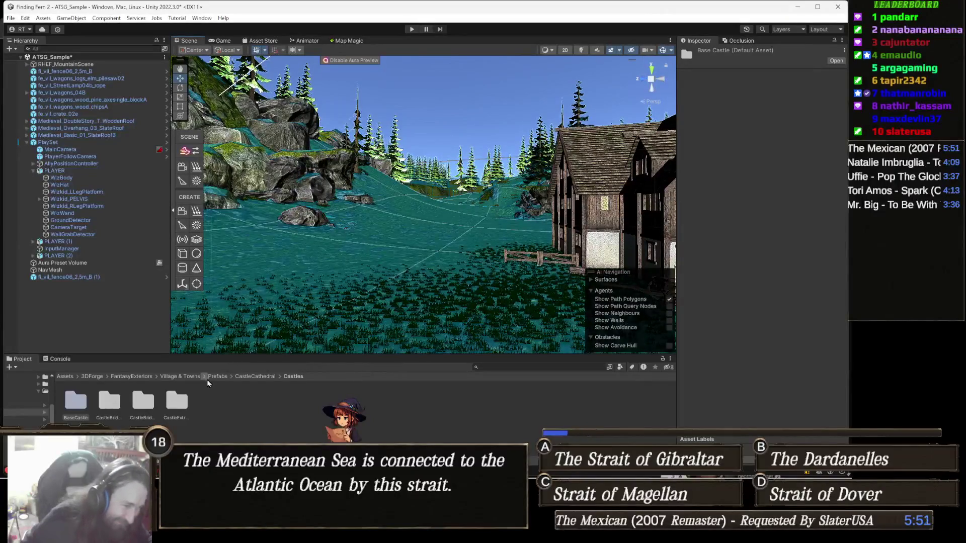
click(185, 379)
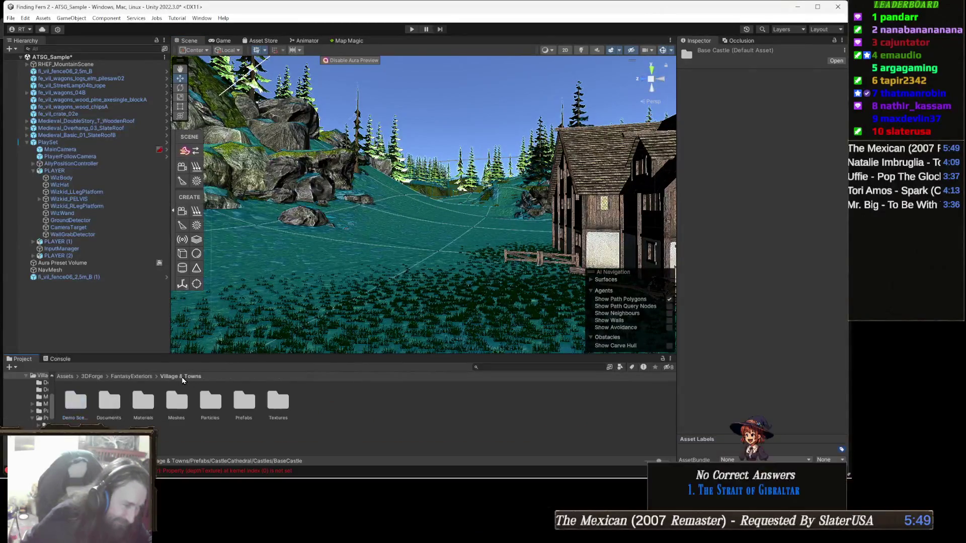
click(146, 378)
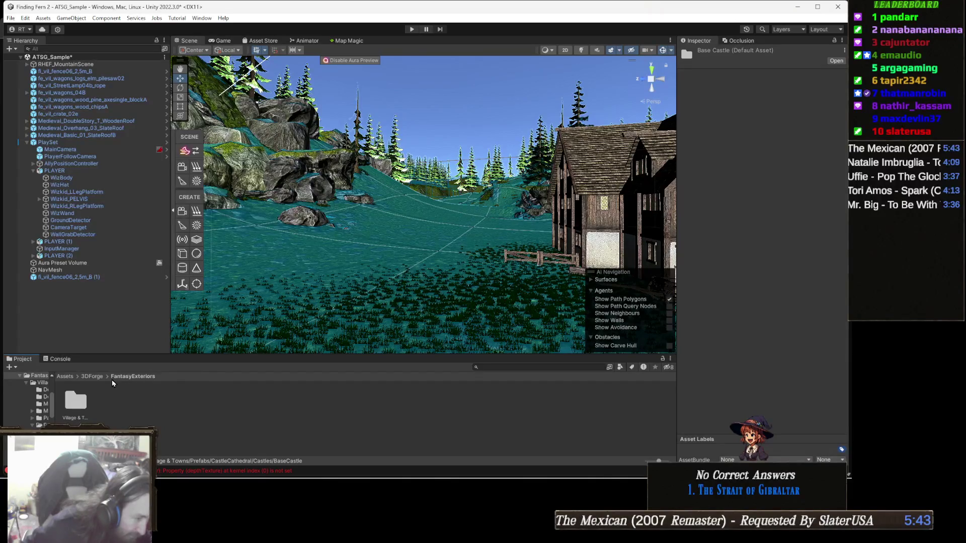
click(93, 377)
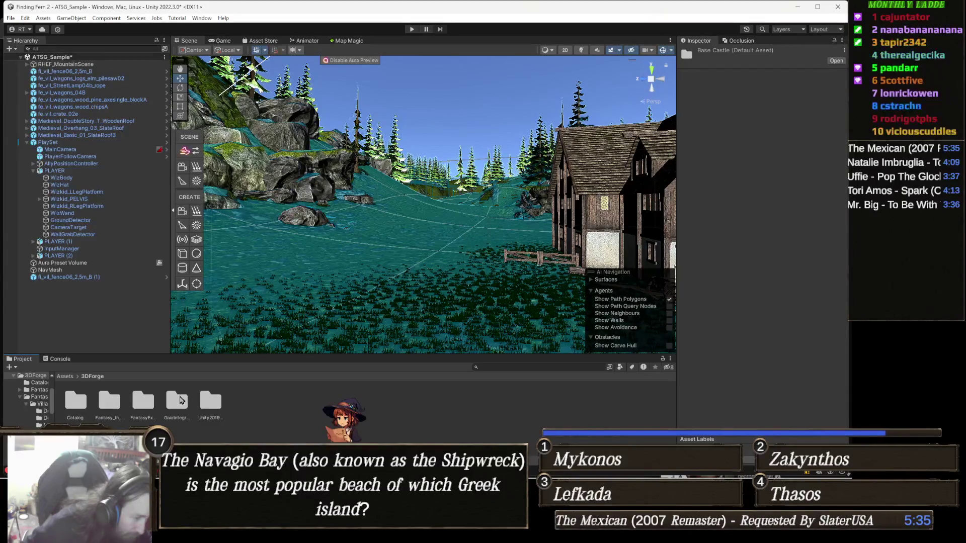
- Go into Fantasy_Interiors › Villages_&_Towns › Demo Scenes and load the DEMO TEMPLATE scene
click(150, 399)
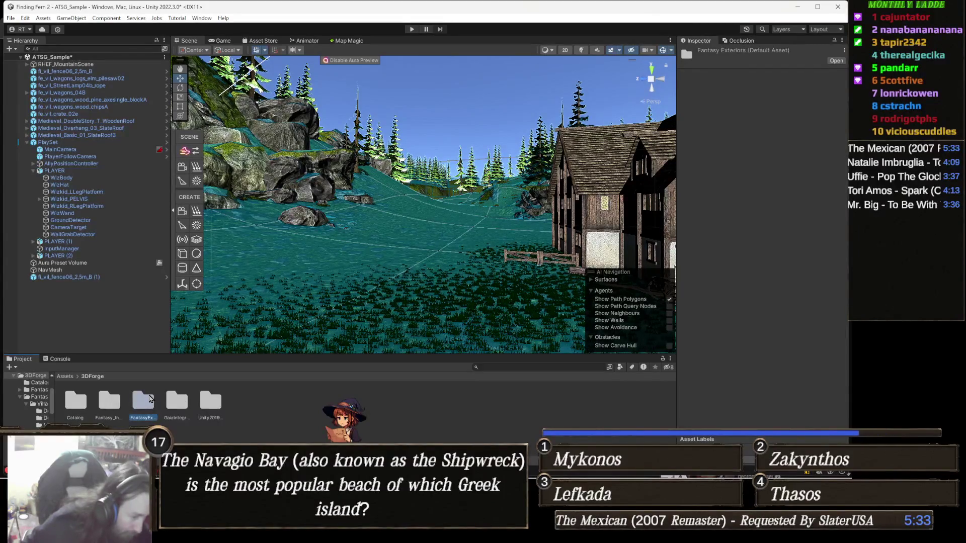
key(Left)
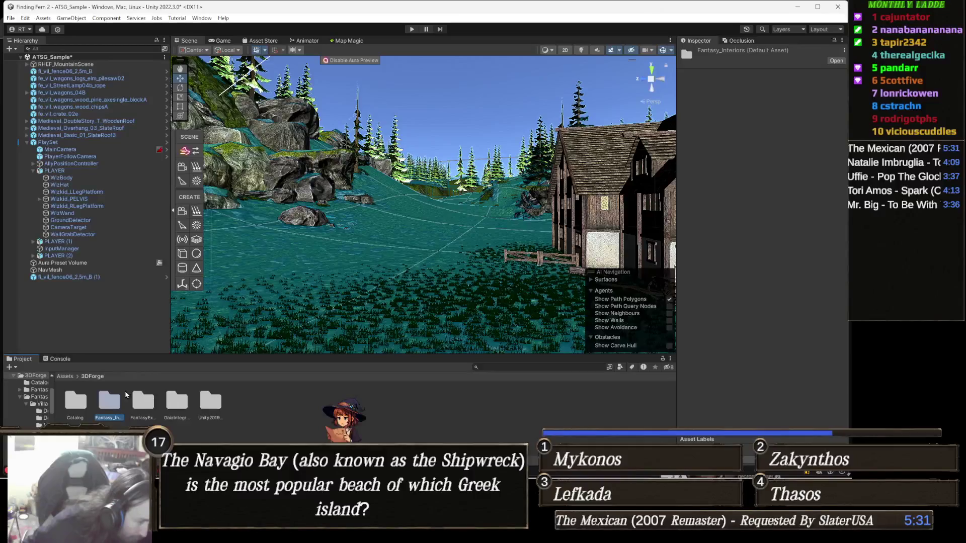
double_click(110, 397)
double_click(78, 398)
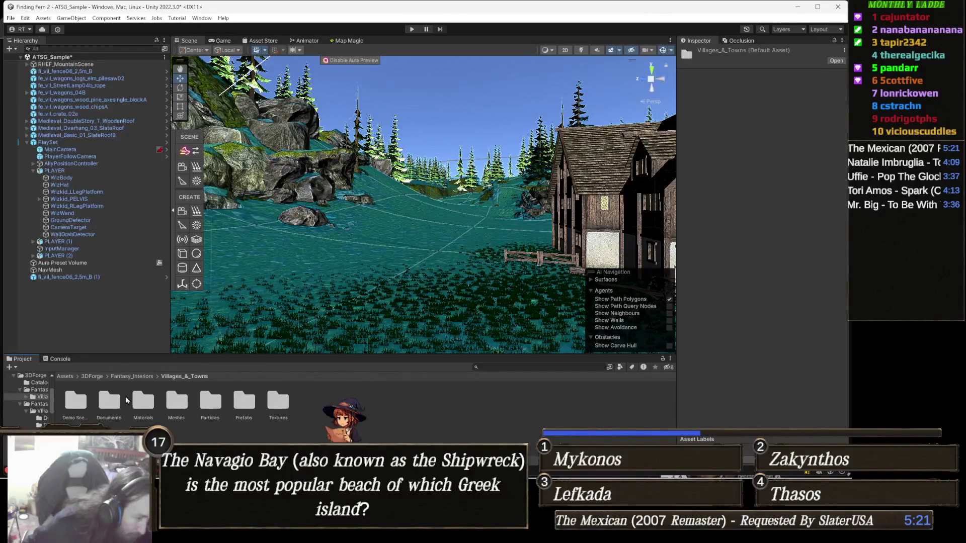
double_click(77, 401)
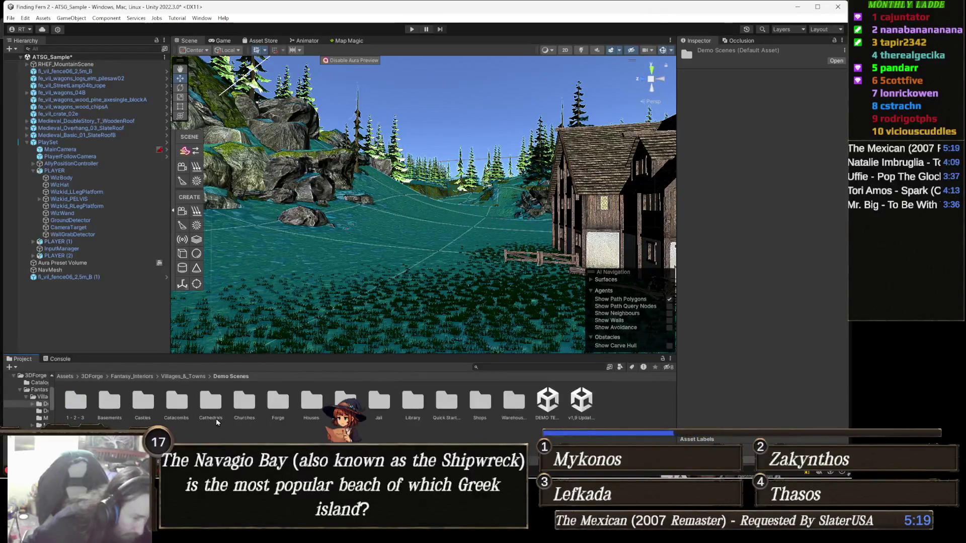
scroll(447, 217, up, 3)
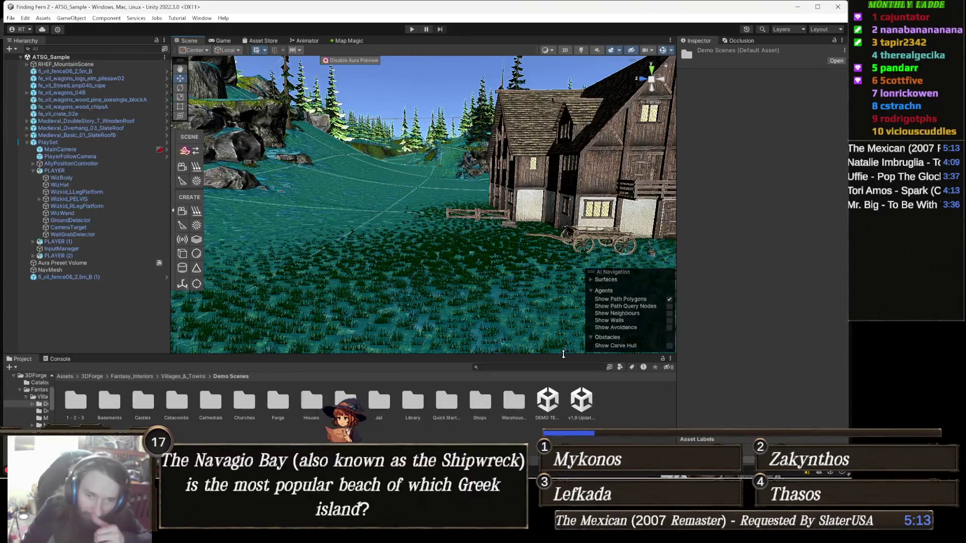
double_click(543, 405)
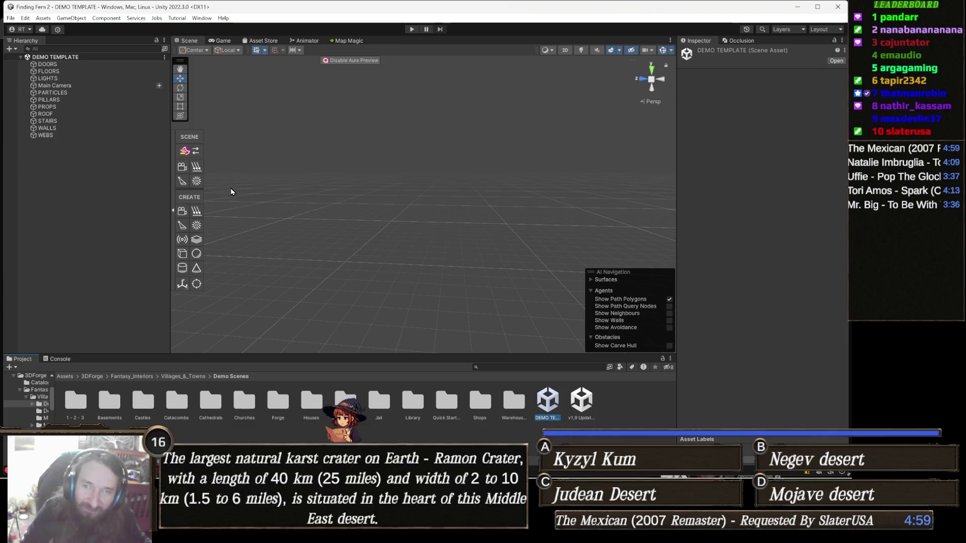
- Select the STAIRS group and orbit the view around it
click(69, 126)
middle_click(421, 178)
mouse_move(421, 179)
mouse_down()
mouse_move(497, 186)
mouse_move(431, 200)
mouse_move(456, 239)
mouse_move(445, 204)
mouse_up()
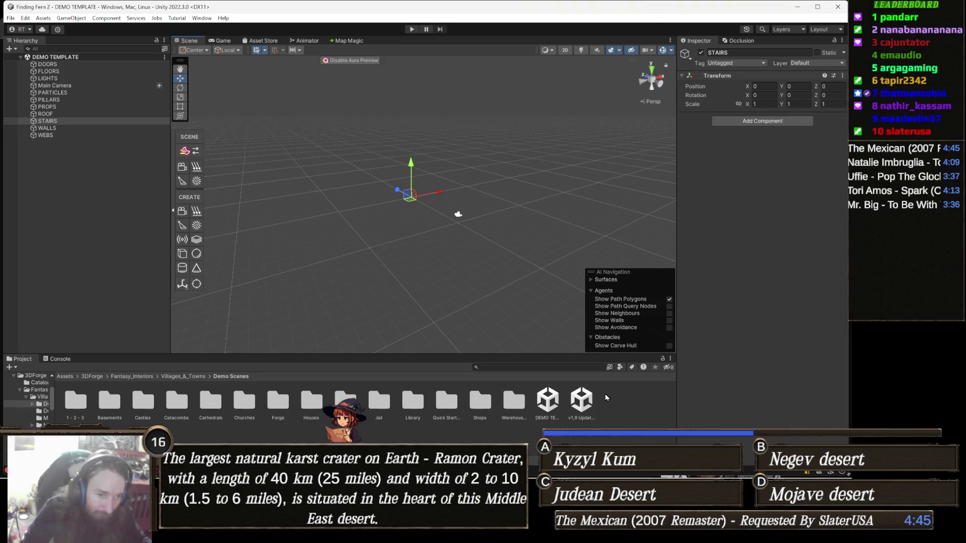
- Open the v1,9 Update examples scene and look around its example building
click(590, 404)
double_click(589, 404)
drag(398, 201, 428, 207)
scroll(427, 207, down, 3)
scroll(428, 207, up, 3)
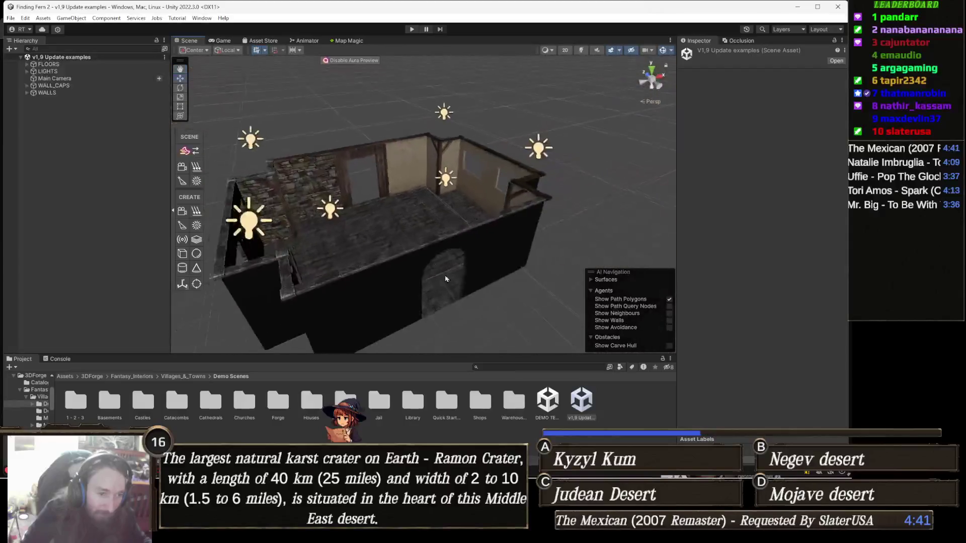
- Reopen DEMO TEMPLATE and inspect its LIGHTS, FLOORS, PROPS and ROOF groups
double_click(547, 400)
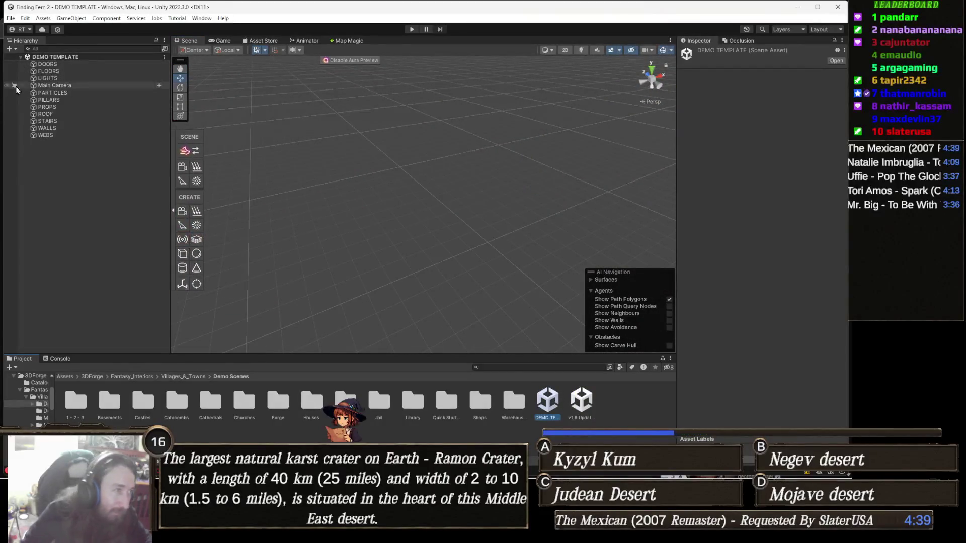
click(82, 79)
click(79, 73)
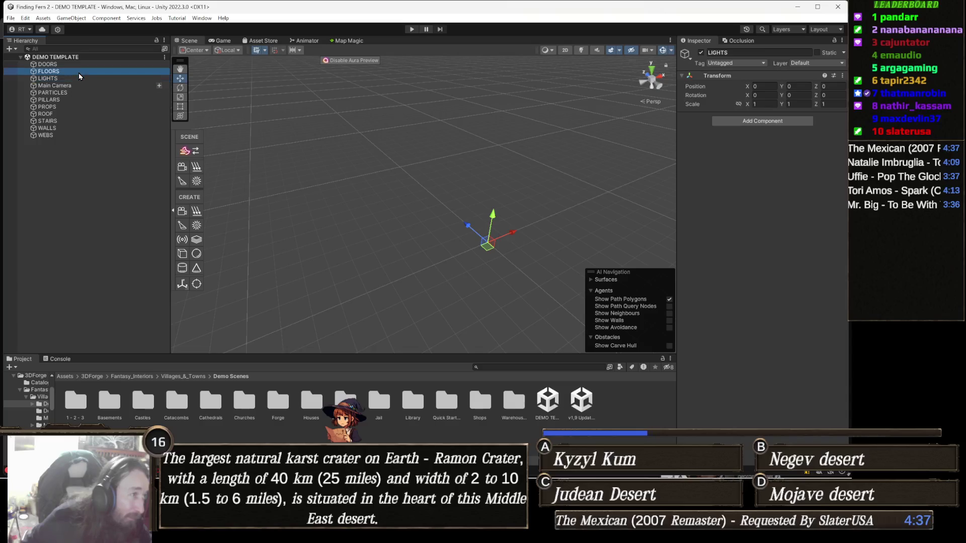
click(68, 108)
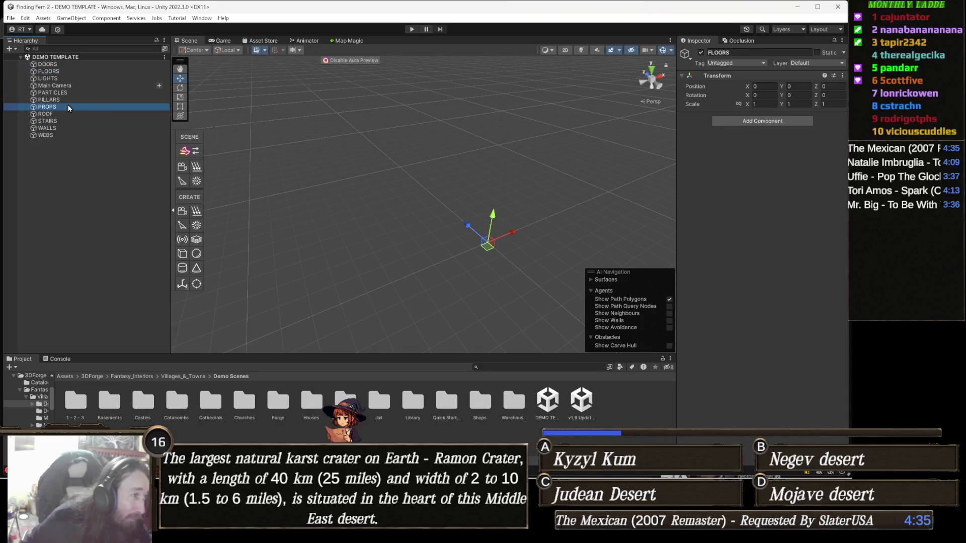
click(70, 114)
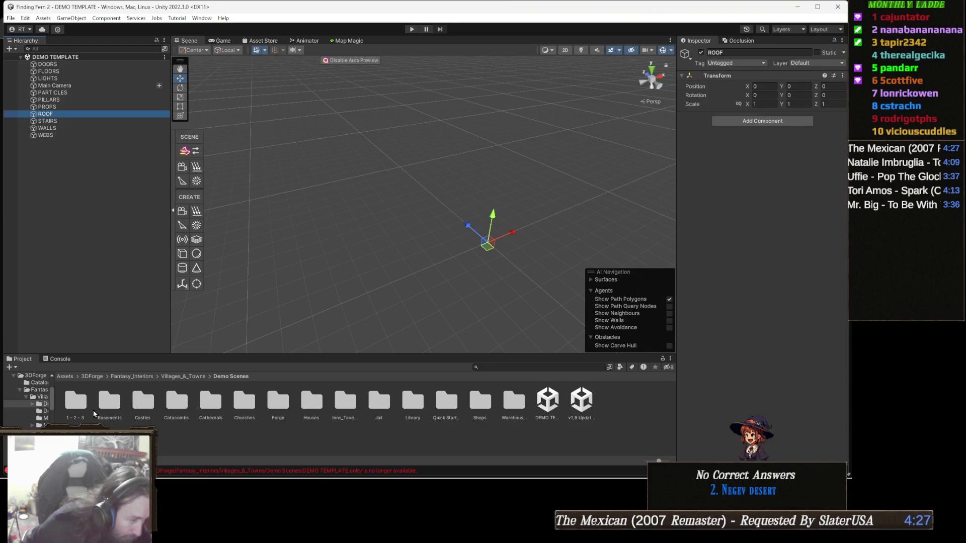
click(43, 405)
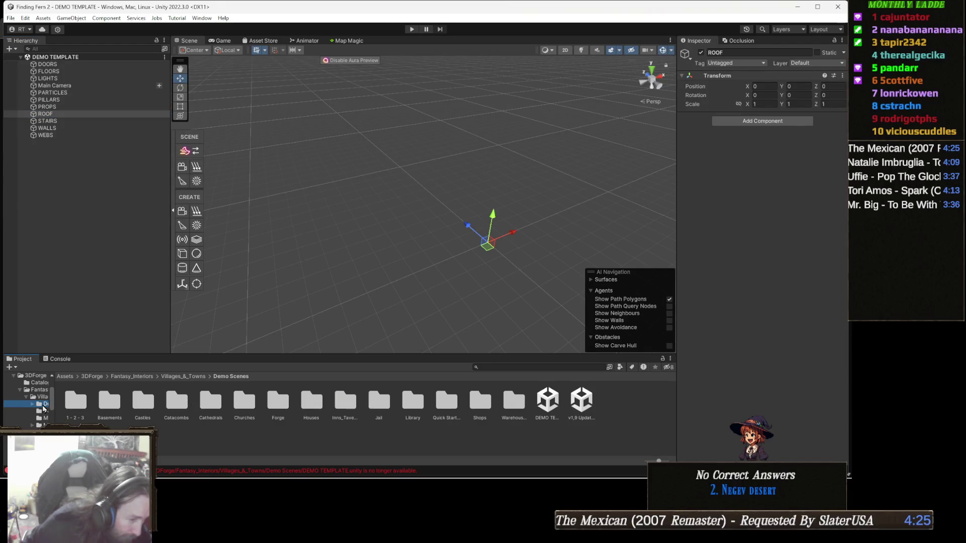
- Open the 1 - 2 - 3 demo scene and pan across its rooms
double_click(73, 418)
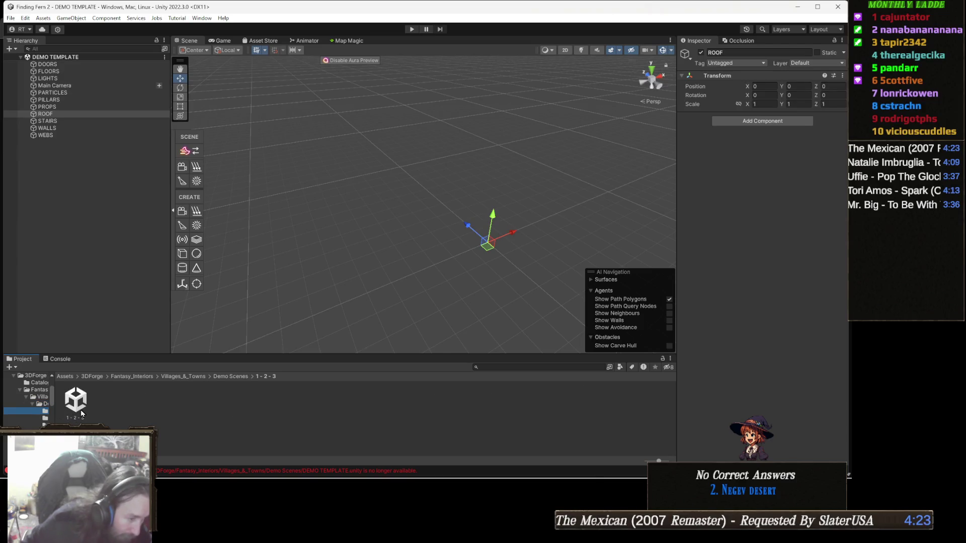
click(73, 401)
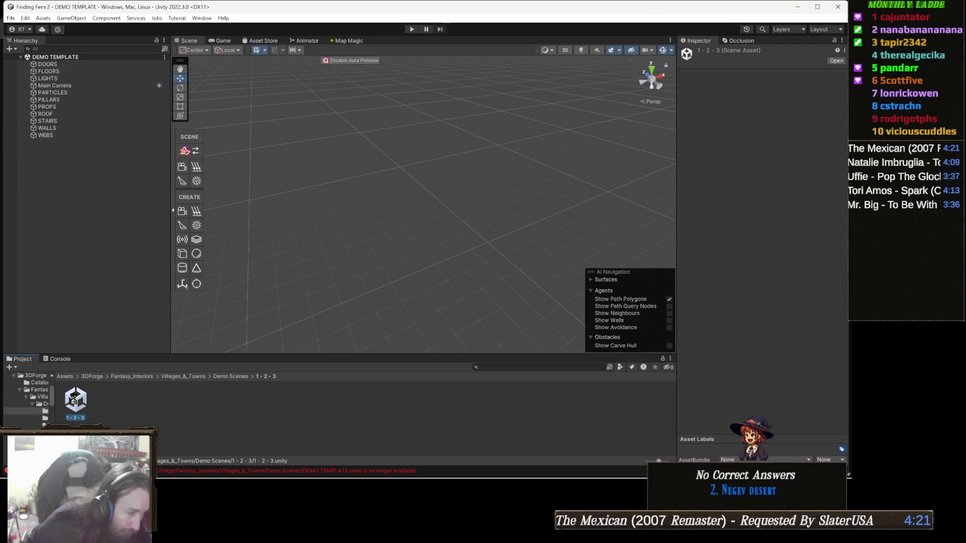
drag(345, 280, 498, 262)
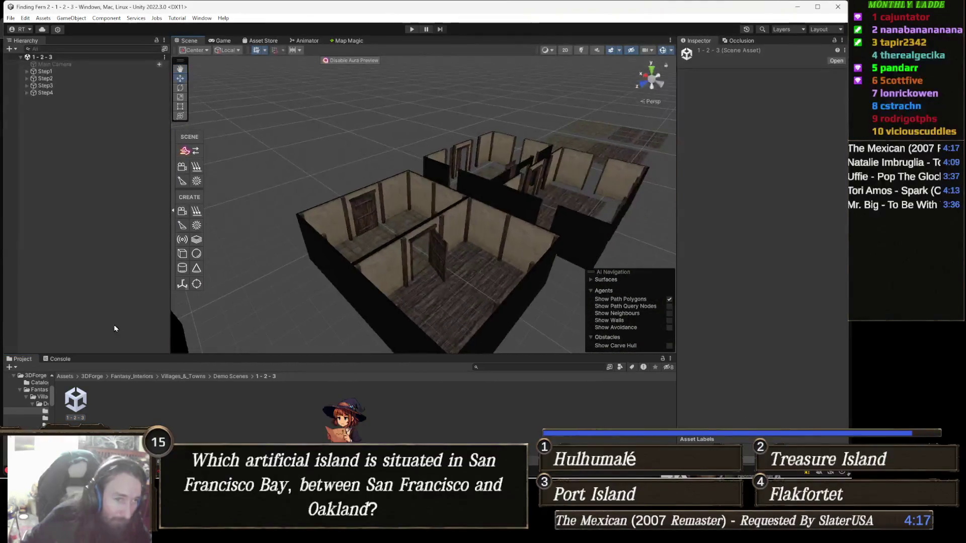
- Load the Old Basement scene from Basements, orbiting and zooming to frame the whole basement
click(45, 418)
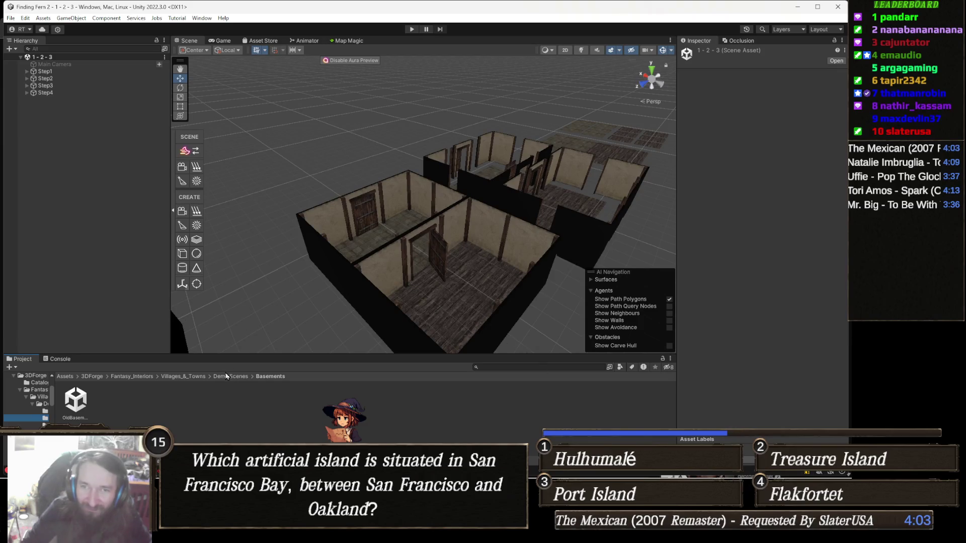
click(78, 401)
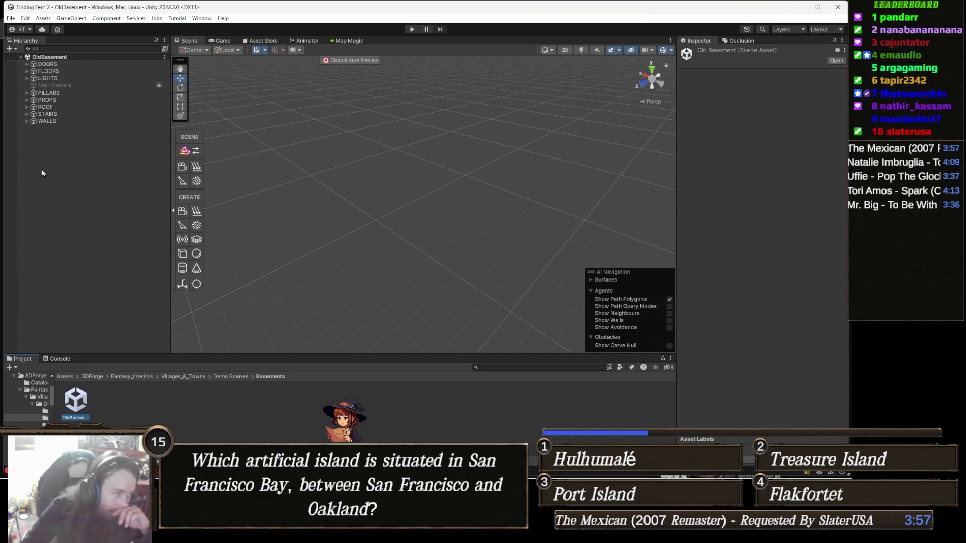
drag(432, 289, 560, 257)
scroll(406, 266, up, 5)
scroll(456, 238, up, 10)
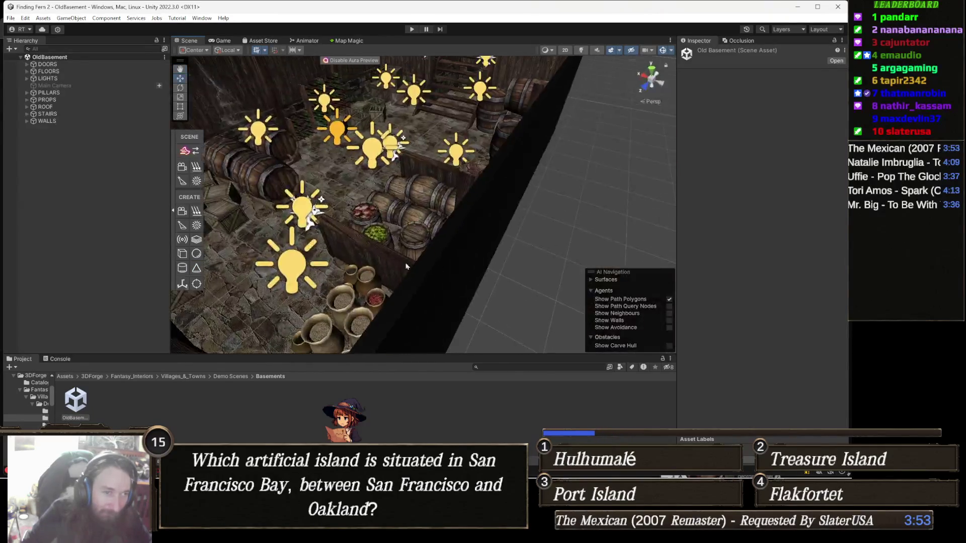
scroll(429, 265, down, 10)
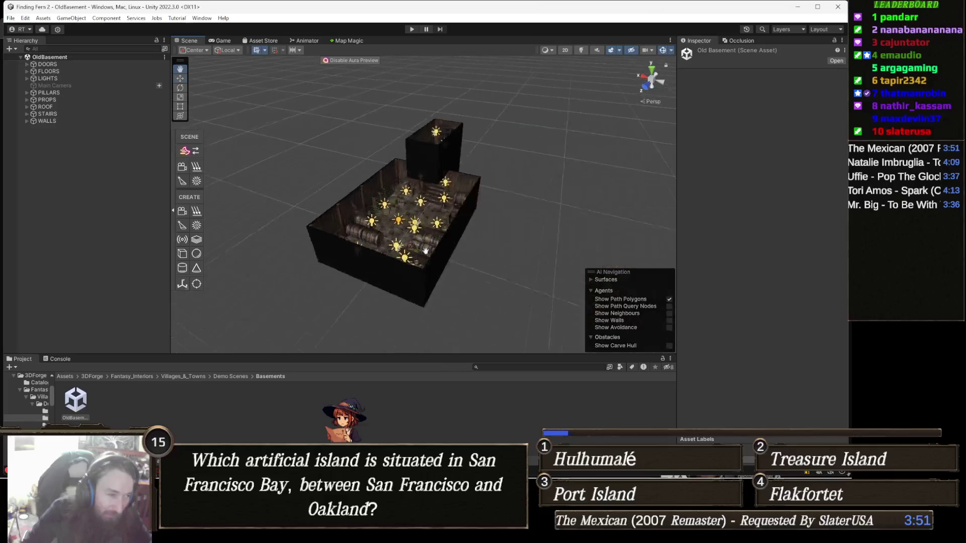
click(32, 421)
- Preview the DragonKeep pillared hall, then load Stone Keep FPS and face the keep wall
double_click(70, 405)
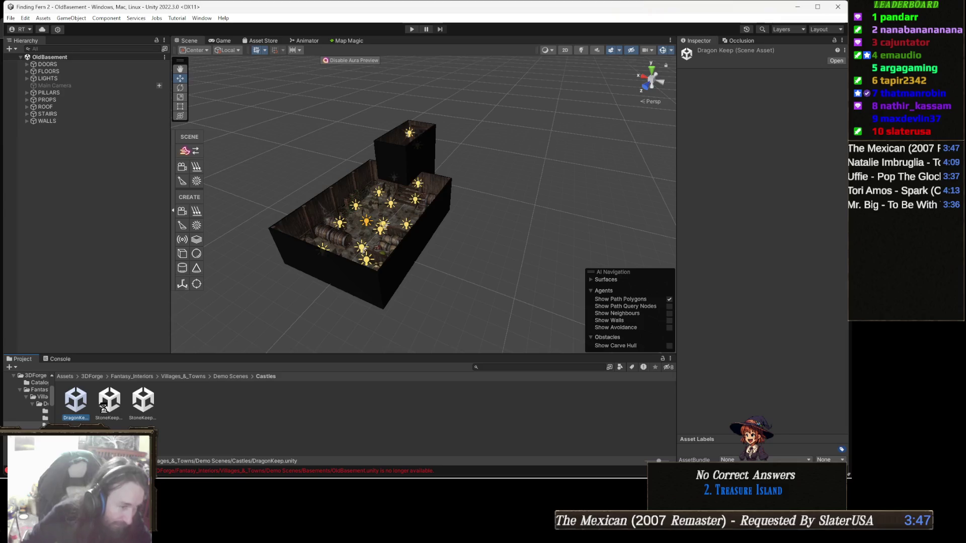
scroll(416, 217, up, 10)
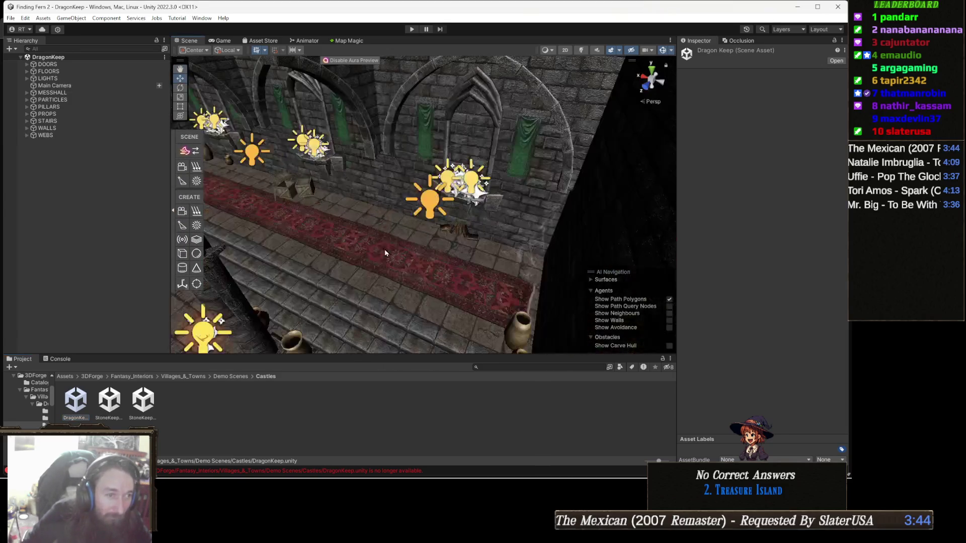
drag(385, 253, 291, 292)
double_click(113, 401)
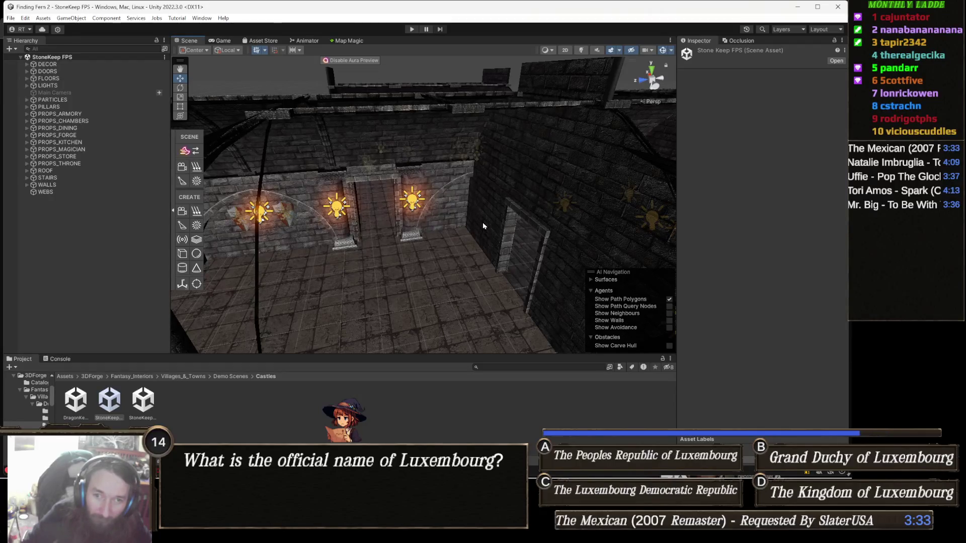
mouse_move(499, 230)
mouse_down()
mouse_move(476, 232)
mouse_move(475, 218)
mouse_move(467, 311)
mouse_move(614, 168)
mouse_move(528, 216)
mouse_up()
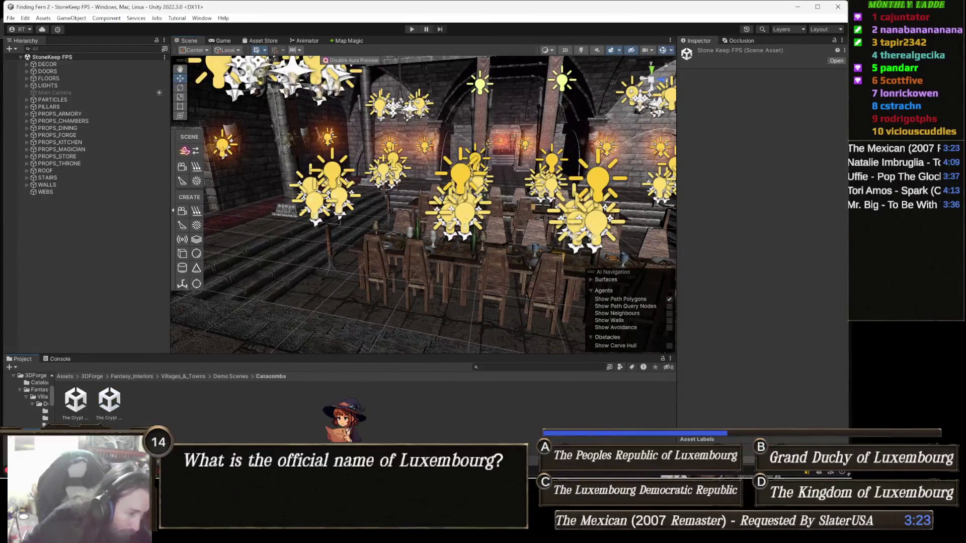
- Step down to the Inns_Taverns folder and preview the GreenDragonInn scene
click(45, 418)
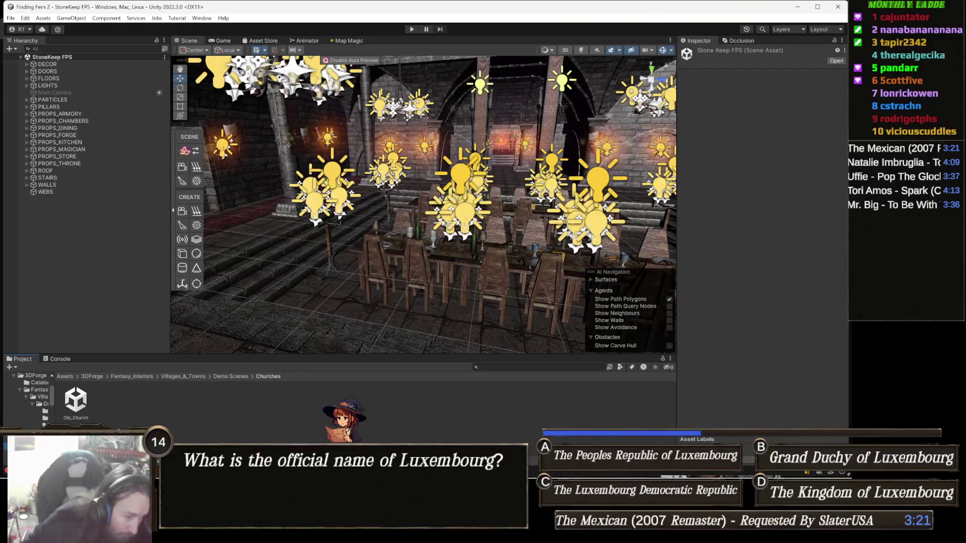
key(Down)
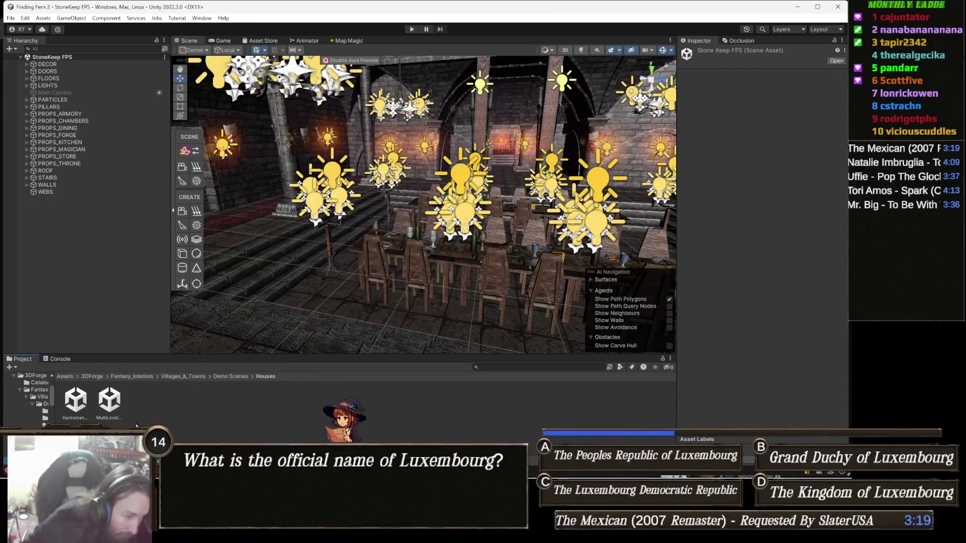
key(Down)
double_click(76, 403)
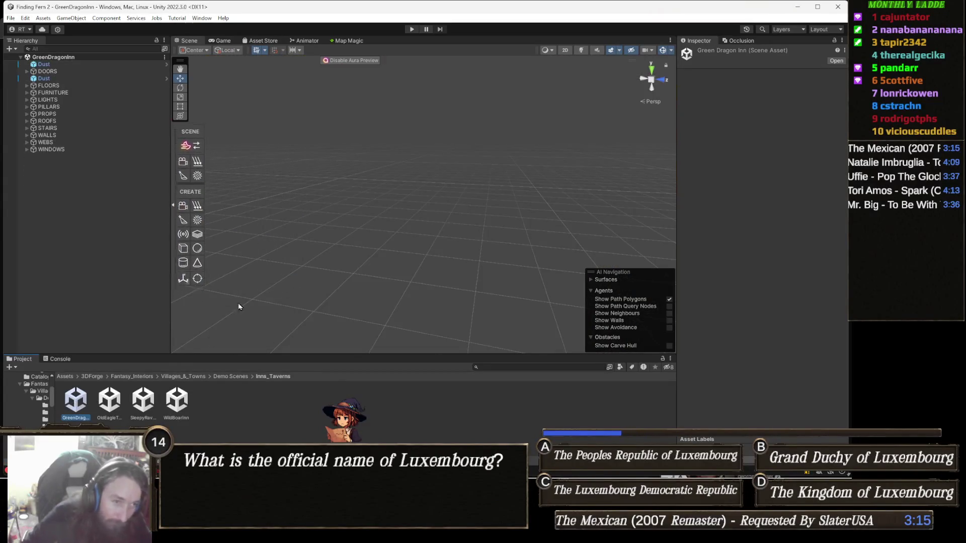
mouse_move(358, 237)
mouse_down()
mouse_move(291, 227)
mouse_move(305, 233)
mouse_move(233, 155)
mouse_move(254, 149)
mouse_move(347, 183)
mouse_up()
- Open OldEagleTavern and drag the PlaySet prefab from Assets › Prefabs into it
click(115, 405)
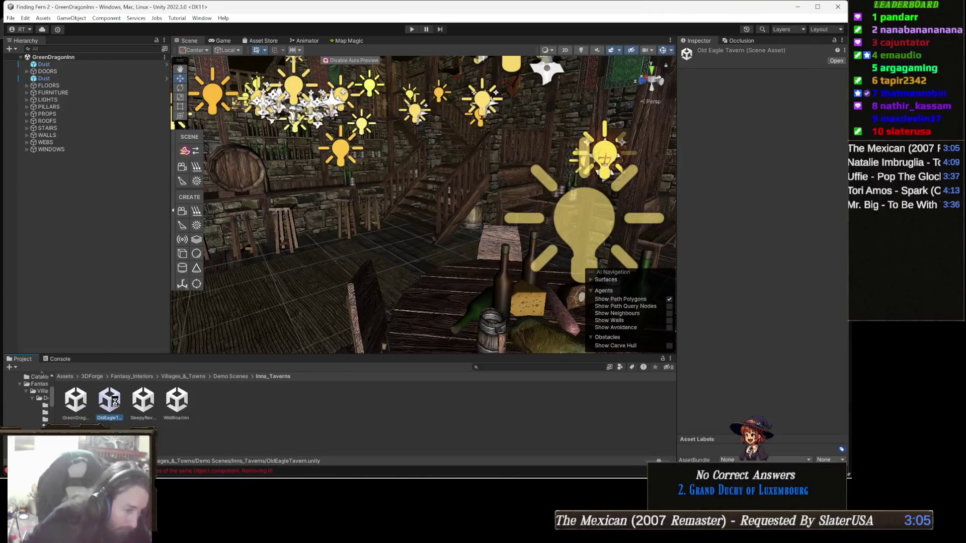
double_click(115, 405)
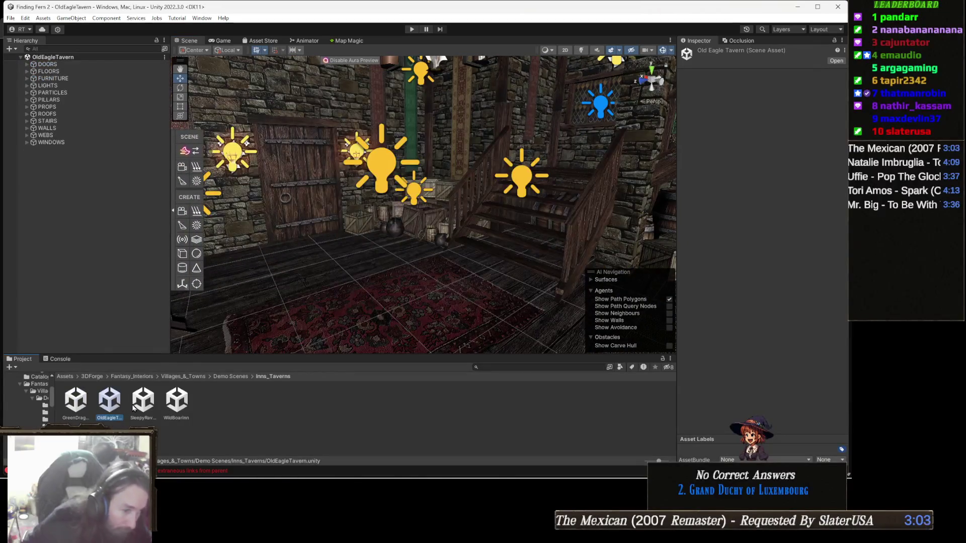
mouse_move(330, 291)
mouse_down()
mouse_move(424, 246)
mouse_move(557, 232)
mouse_move(482, 272)
mouse_up()
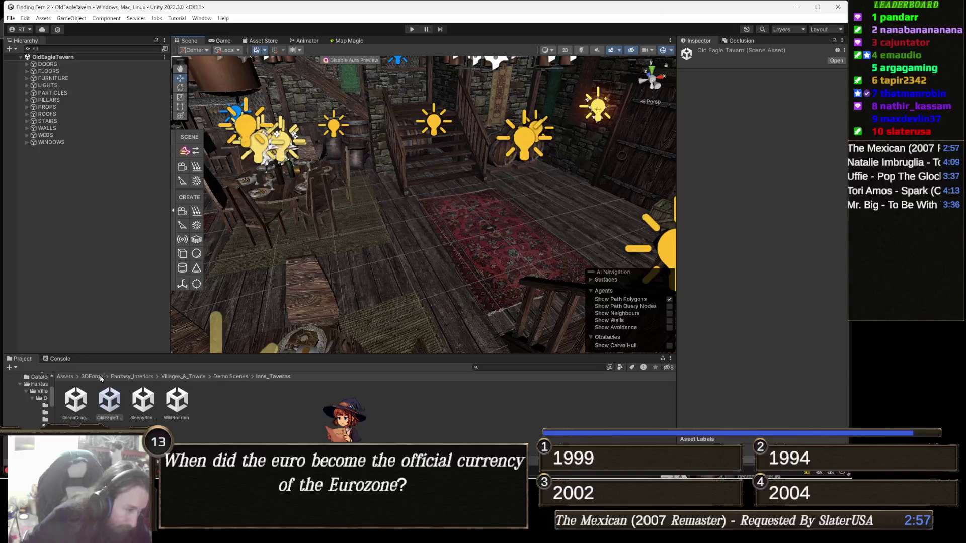
click(66, 378)
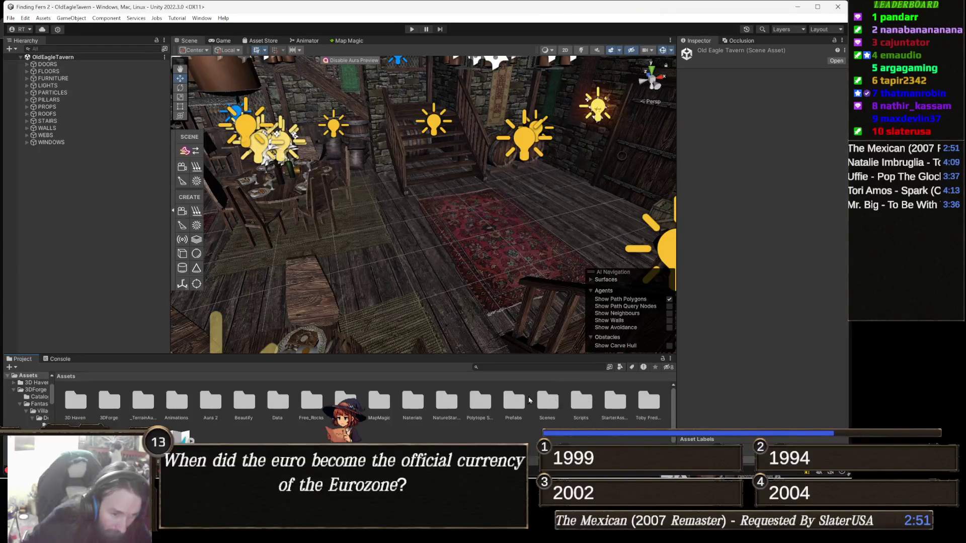
double_click(514, 401)
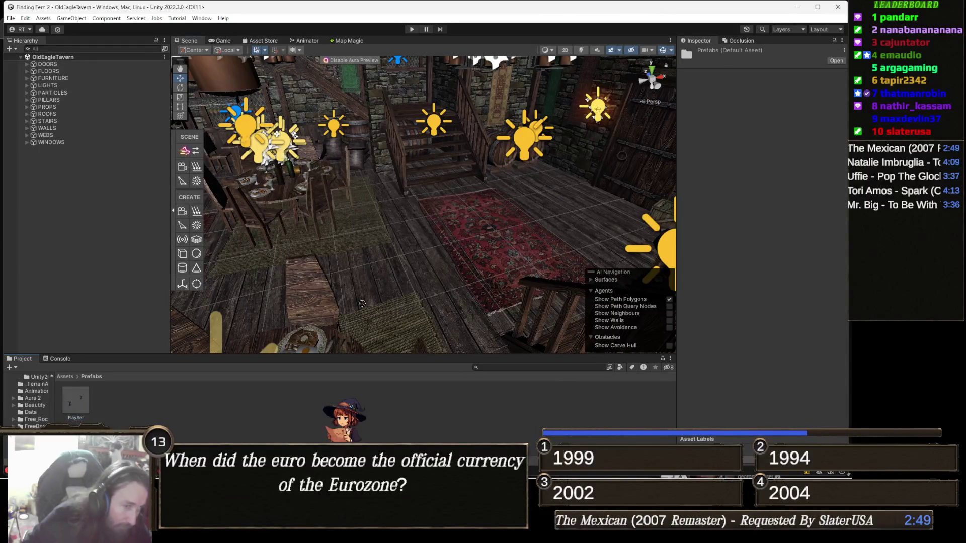
mouse_move(502, 234)
mouse_down()
mouse_move(508, 244)
mouse_move(549, 228)
mouse_move(2, 220)
mouse_up()
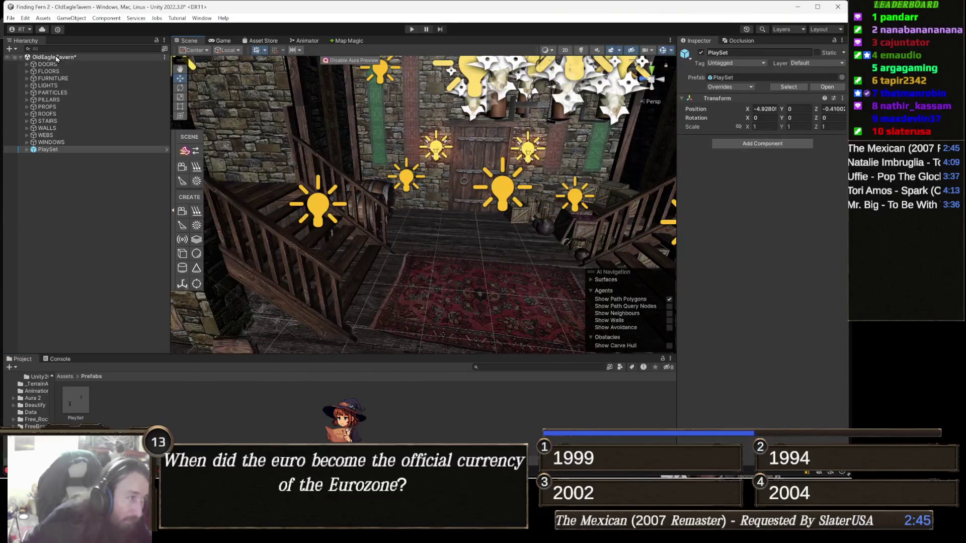
- Expand PlaySet and multi-select its PLAYER, PLAYER (1) and third player objects
click(56, 149)
key(Right)
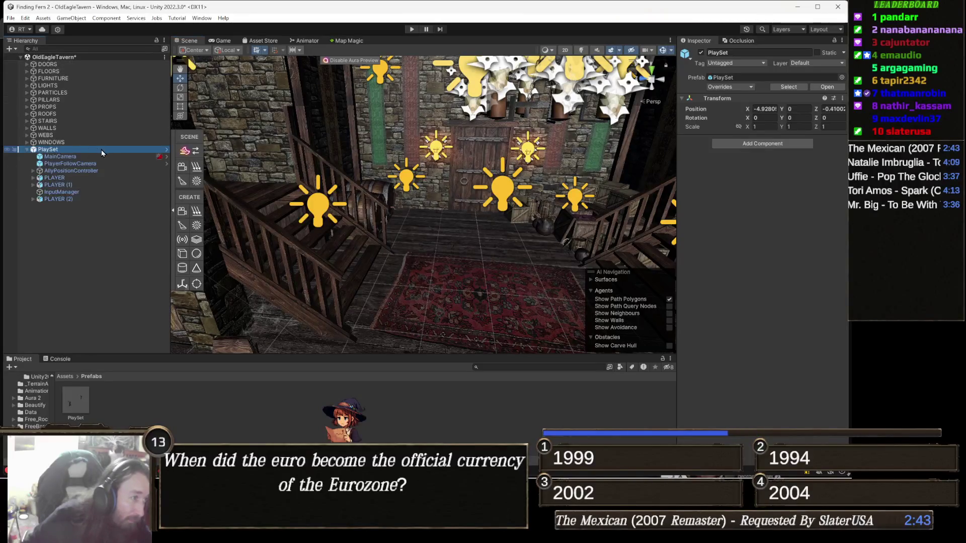
click(74, 178)
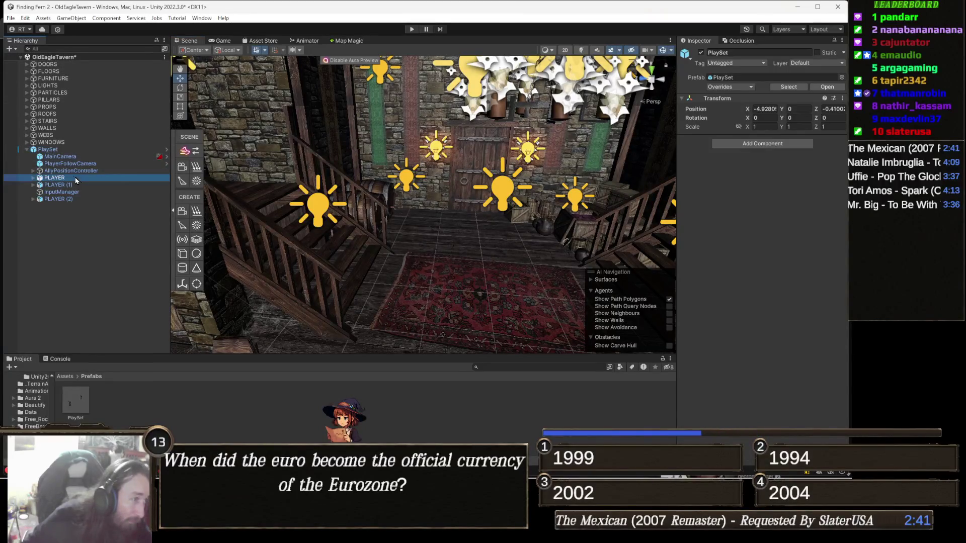
ctrl+click(81, 184)
ctrl+click(75, 191)
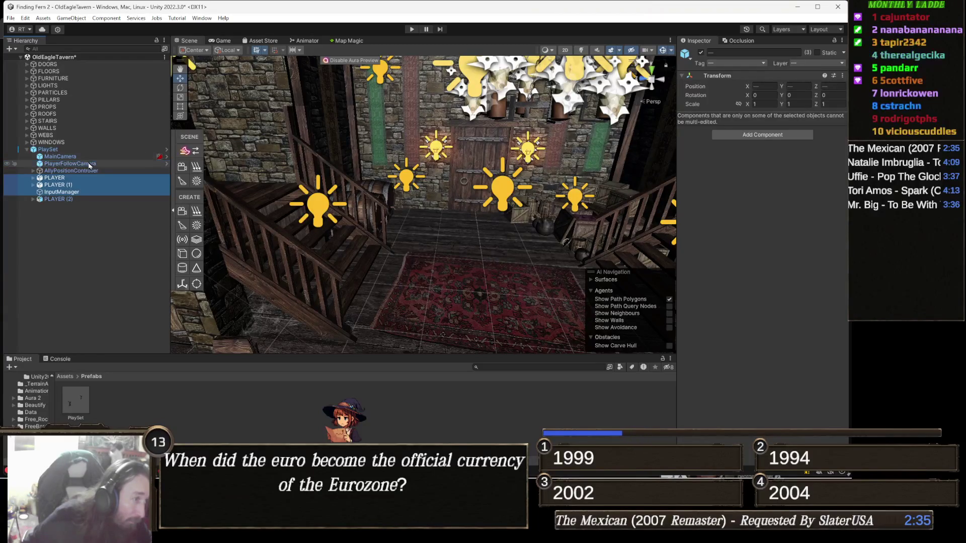
mouse_move(349, 240)
mouse_down()
mouse_move(339, 225)
mouse_move(358, 198)
mouse_move(377, 203)
mouse_up()
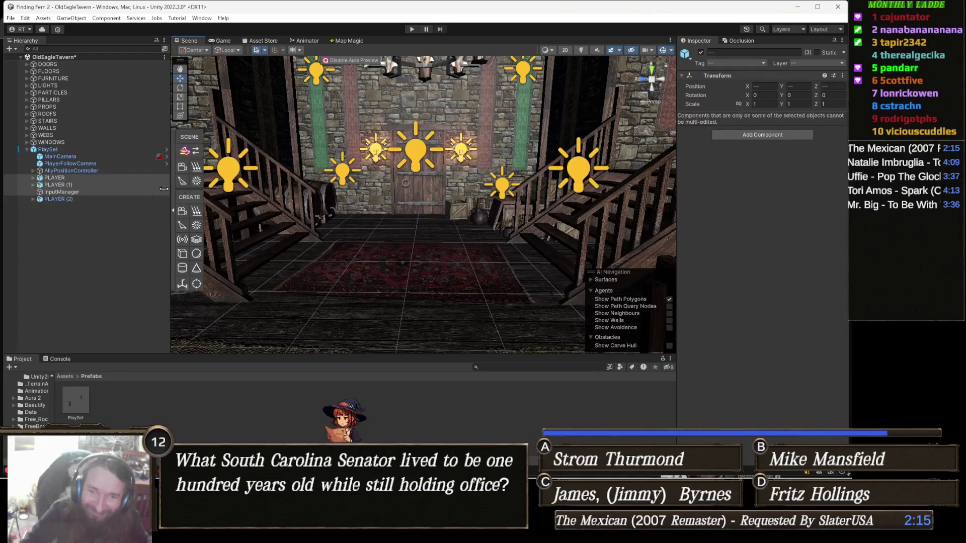
drag(297, 186, 400, 201)
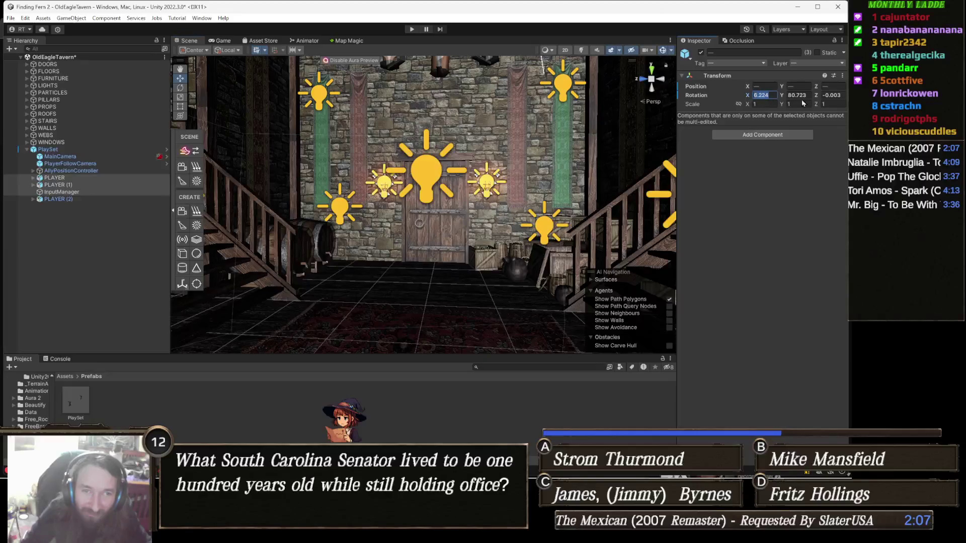
- Set the selected players' rotation to 0 and start Play mode to test
text(0)
key(Tab)
text(0)
key(Return)
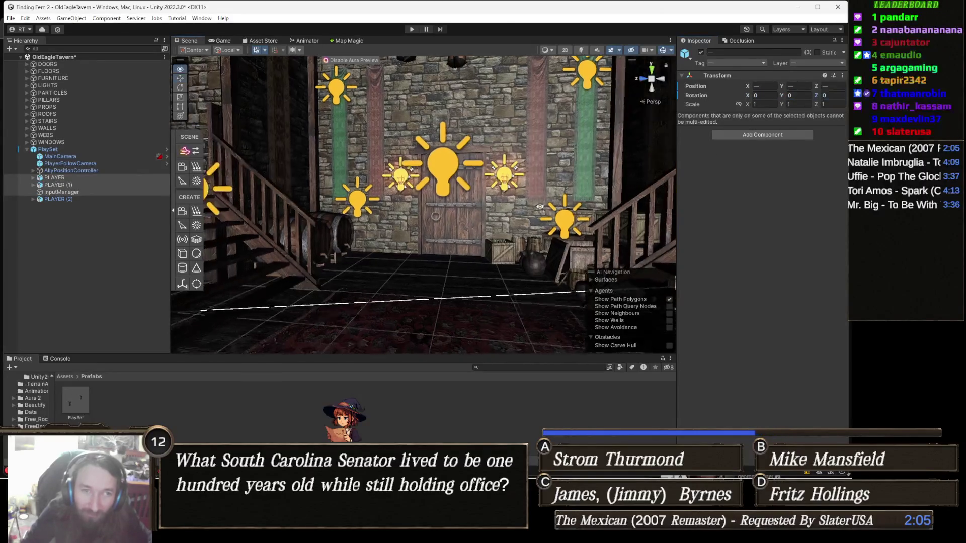
mouse_move(545, 211)
mouse_down()
mouse_move(561, 208)
mouse_move(563, 163)
mouse_move(541, 243)
mouse_move(565, 270)
mouse_up()
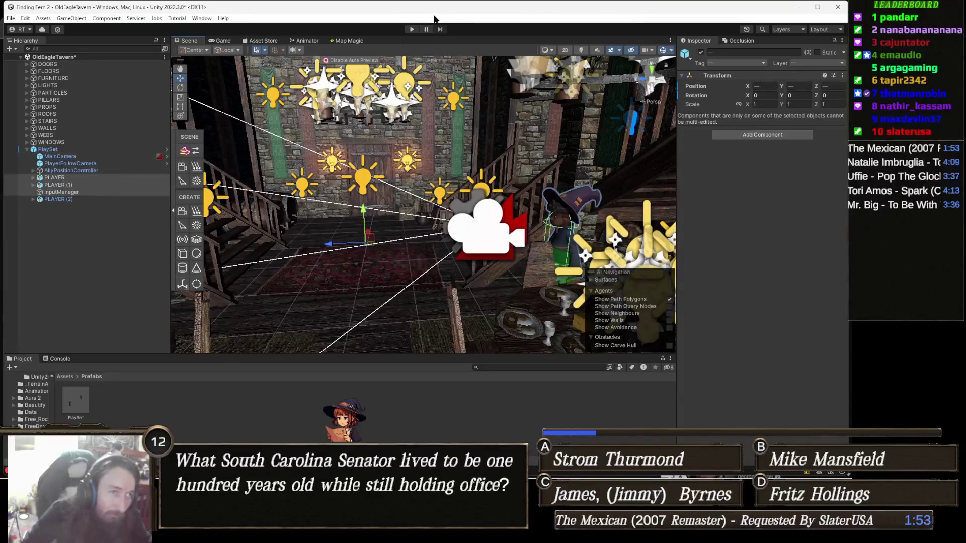
click(411, 30)
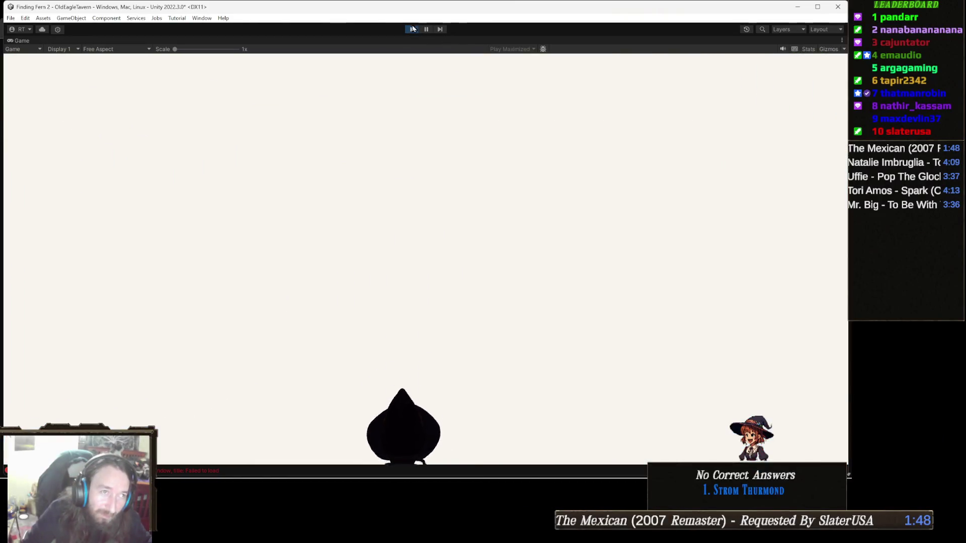
- Exit Play mode and look around the tavern toward the staircase
click(412, 29)
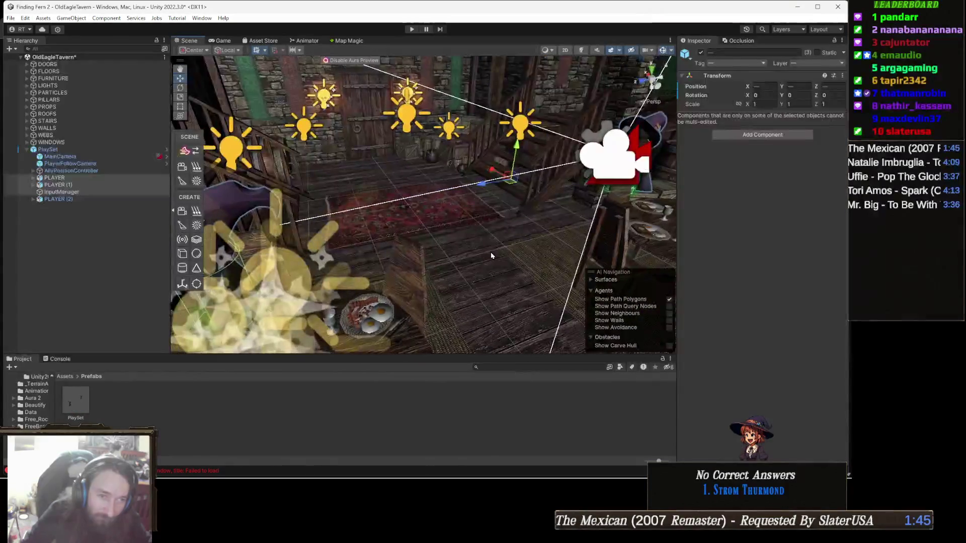
click(323, 302)
mouse_move(322, 302)
mouse_down()
mouse_move(586, 242)
mouse_move(481, 248)
mouse_move(526, 140)
mouse_move(509, 206)
mouse_up()
scroll(826, 312, down, 3)
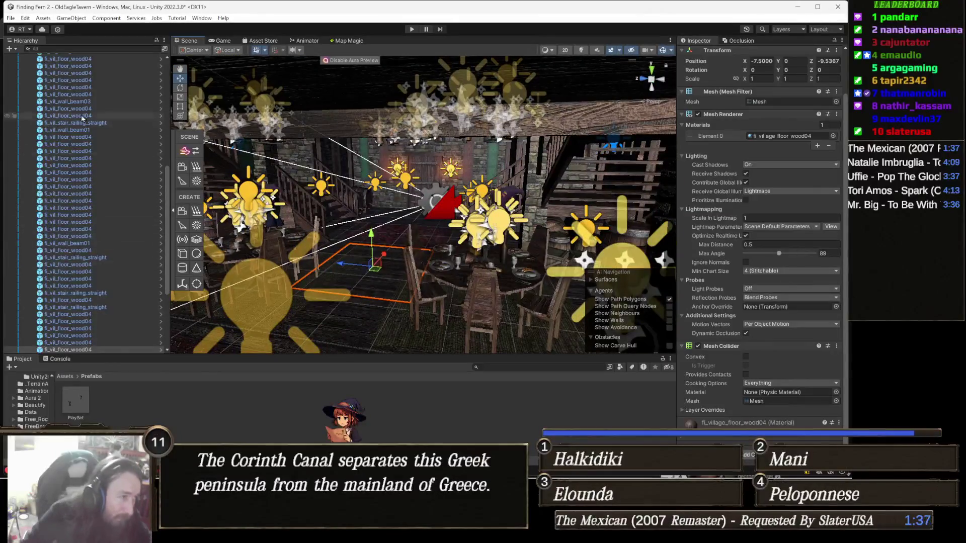
scroll(432, 199, up, 4)
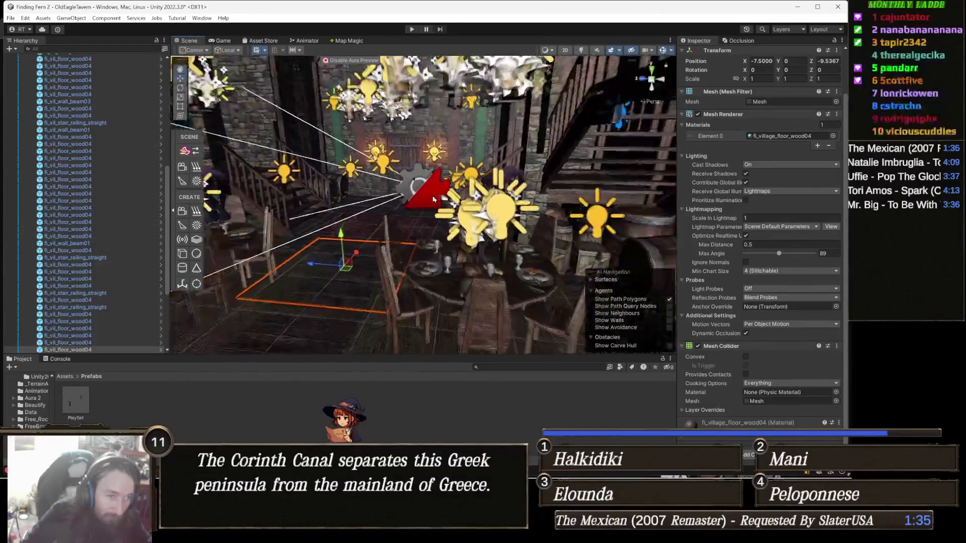
mouse_move(433, 199)
mouse_down()
mouse_move(427, 166)
mouse_move(496, 214)
mouse_up()
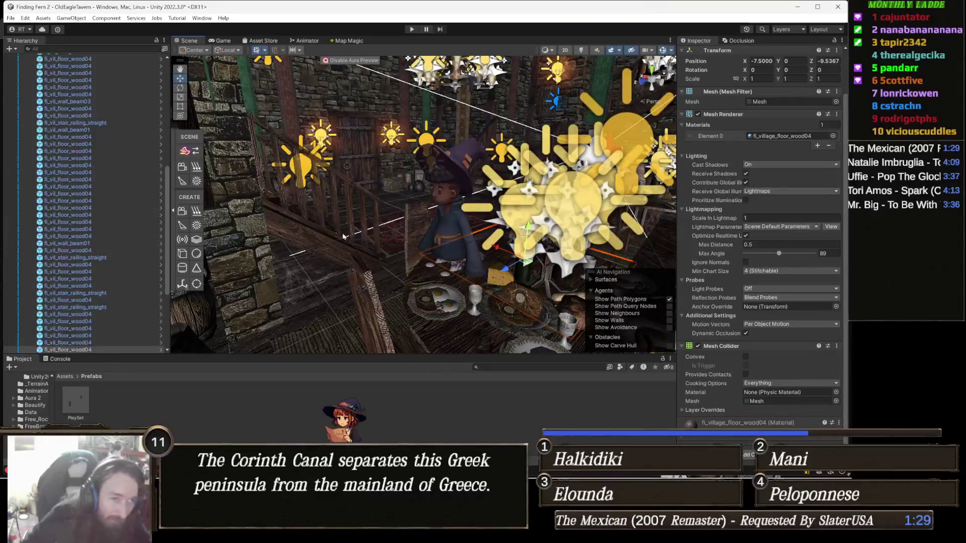
- Frame the PlaySet and select its first PLAYER character in the Hierarchy
click(470, 234)
key(f)
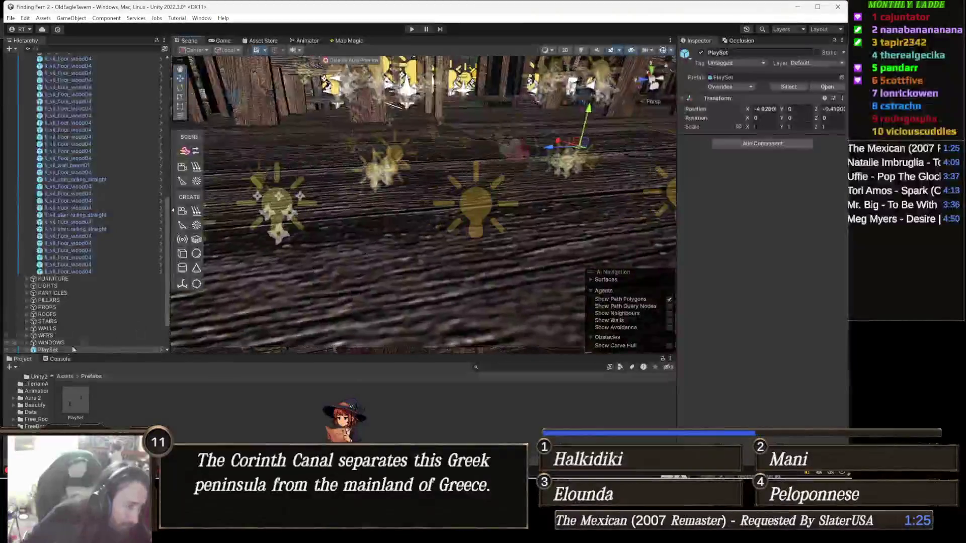
click(78, 350)
key(Right)
scroll(104, 324, down, 2)
click(105, 328)
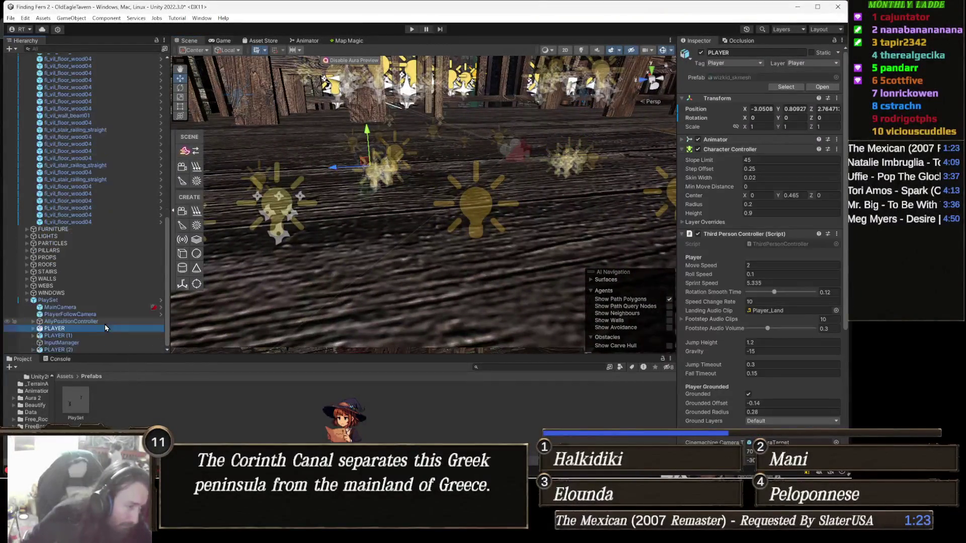
scroll(409, 186, down, 5)
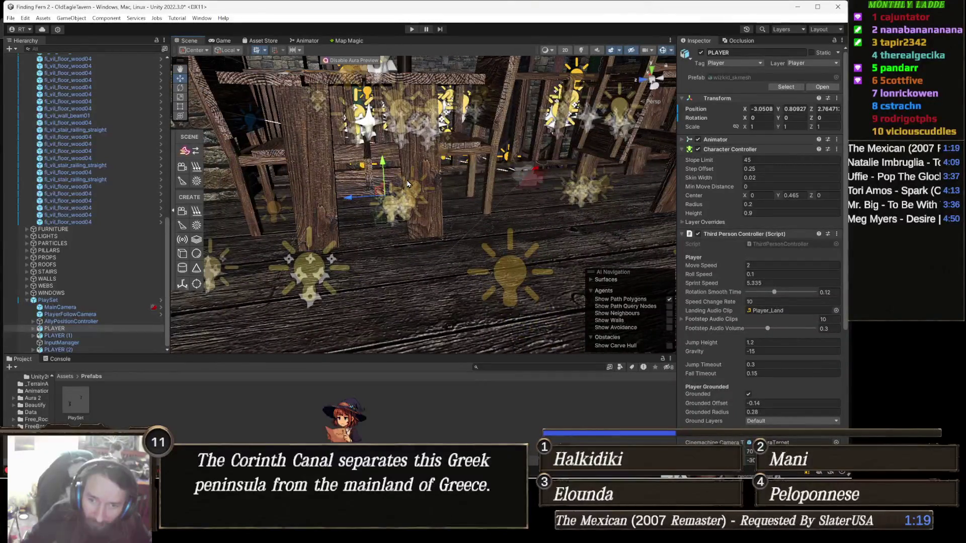
- View the whole tavern room and hide the light and camera gizmo icons
mouse_move(413, 178)
mouse_down()
mouse_move(418, 167)
mouse_move(529, 246)
mouse_move(515, 205)
mouse_move(414, 203)
mouse_up()
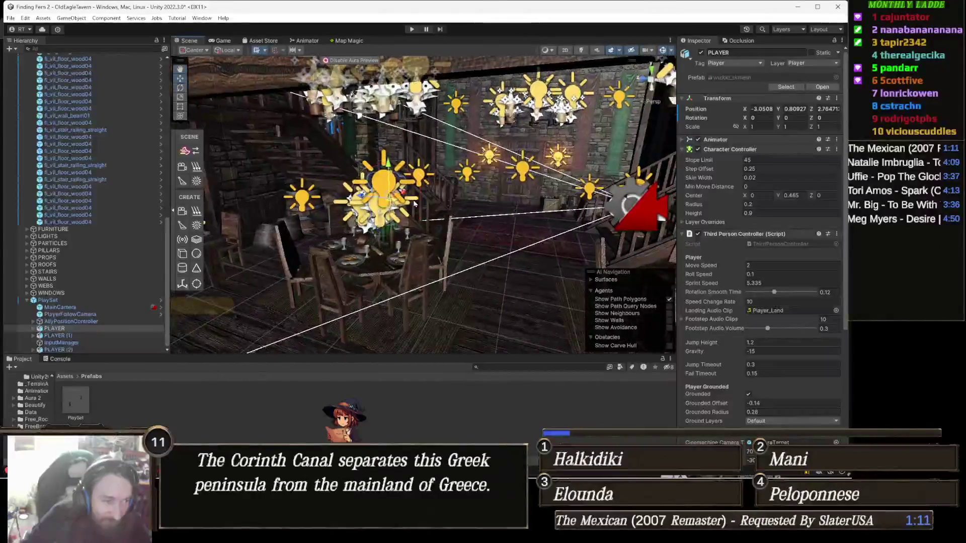
scroll(406, 203, up, 5)
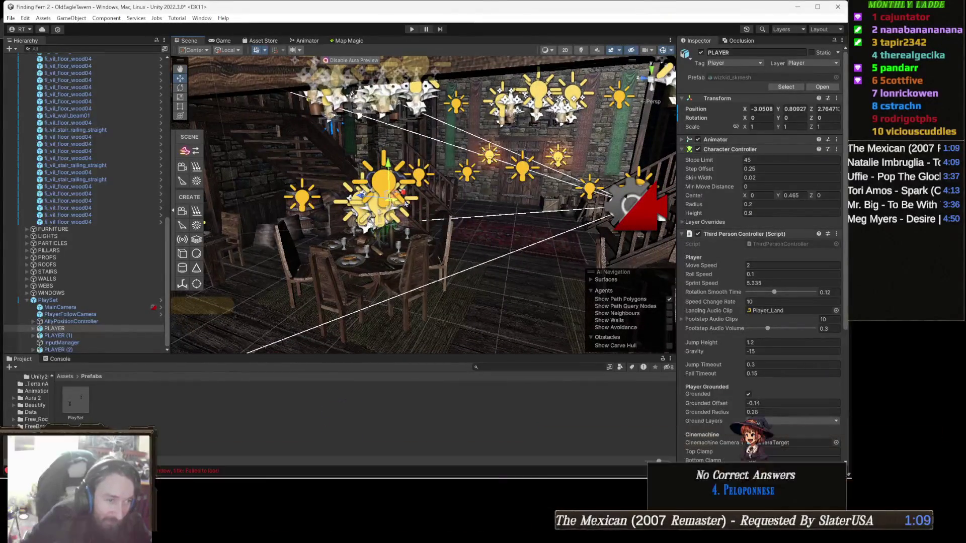
click(662, 50)
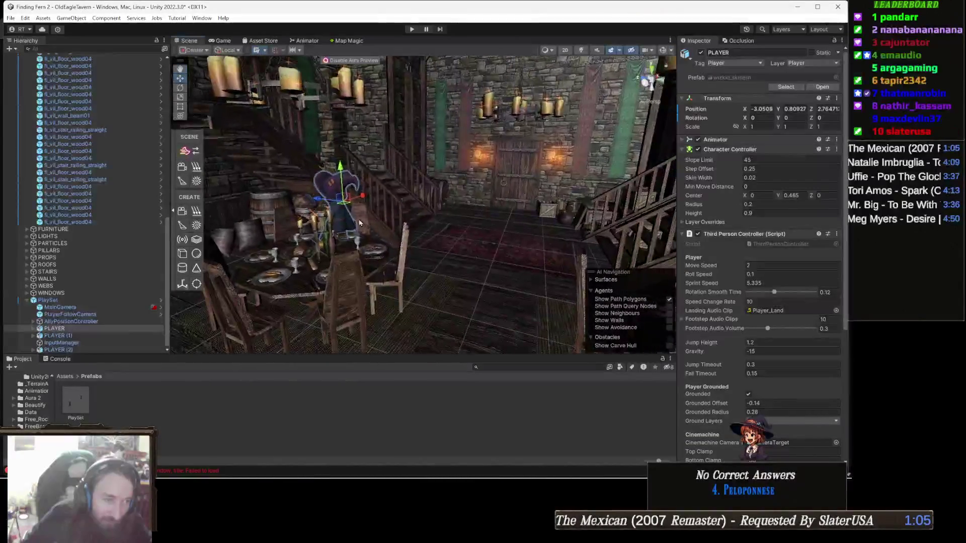
- Drag PLAYER across the tavern floor, then select the second wizard, PLAYER (1)
mouse_move(345, 206)
mouse_down()
mouse_move(503, 244)
mouse_move(502, 232)
mouse_move(500, 255)
mouse_move(482, 253)
mouse_move(542, 238)
mouse_move(514, 217)
mouse_move(537, 220)
mouse_move(521, 227)
mouse_up()
click(516, 205)
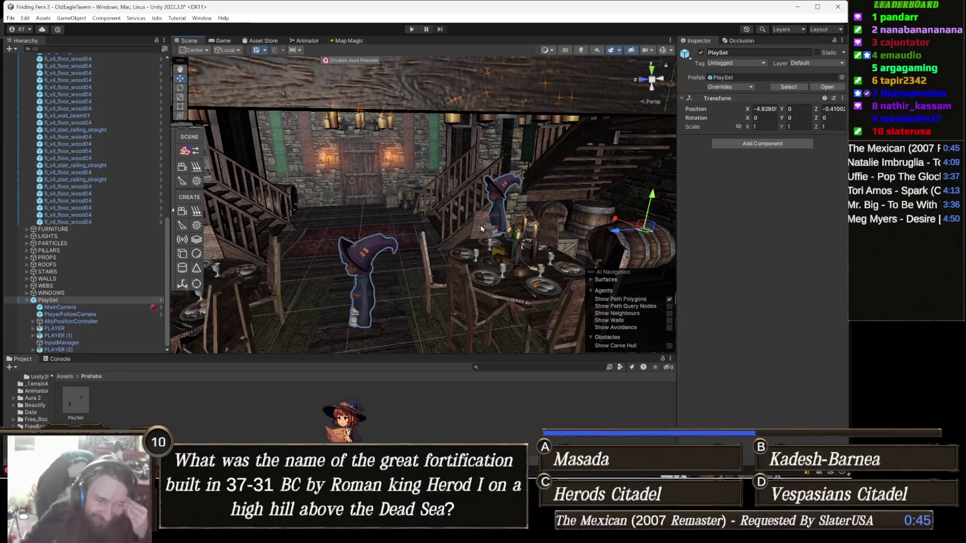
drag(524, 241, 473, 200)
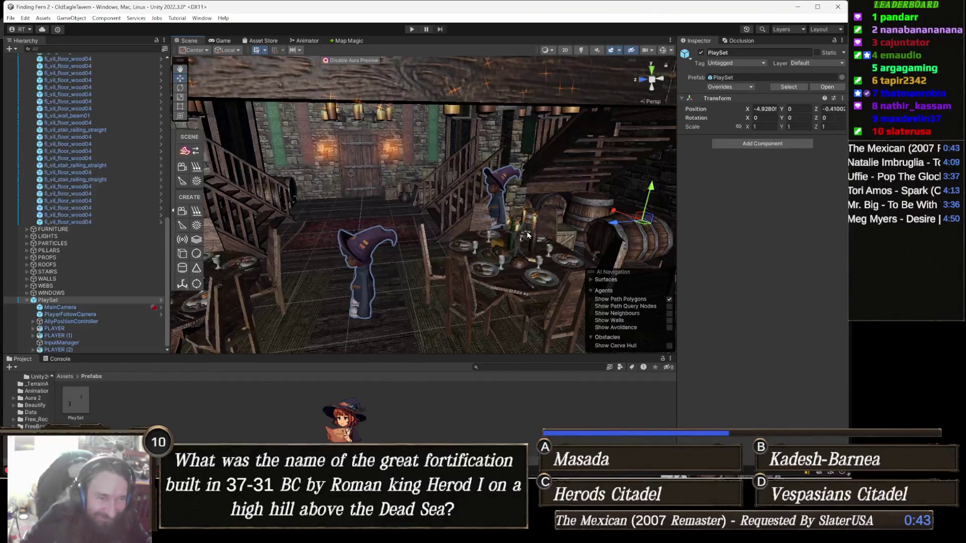
click(450, 175)
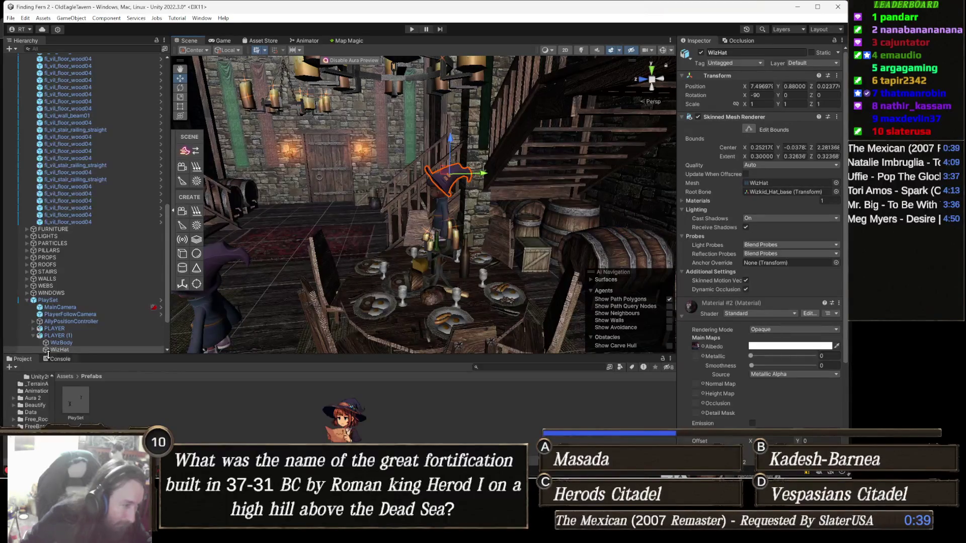
click(58, 336)
mouse_move(504, 241)
mouse_down()
mouse_move(539, 257)
mouse_move(633, 192)
mouse_move(448, 197)
mouse_up()
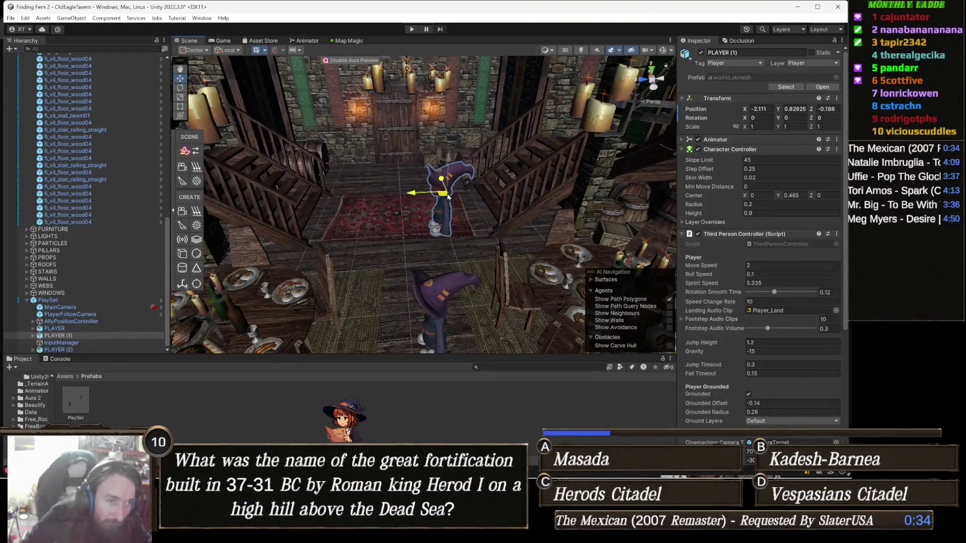
- Focus on PLAYER (2), move it to a new floor spot, and start Play mode
double_click(58, 350)
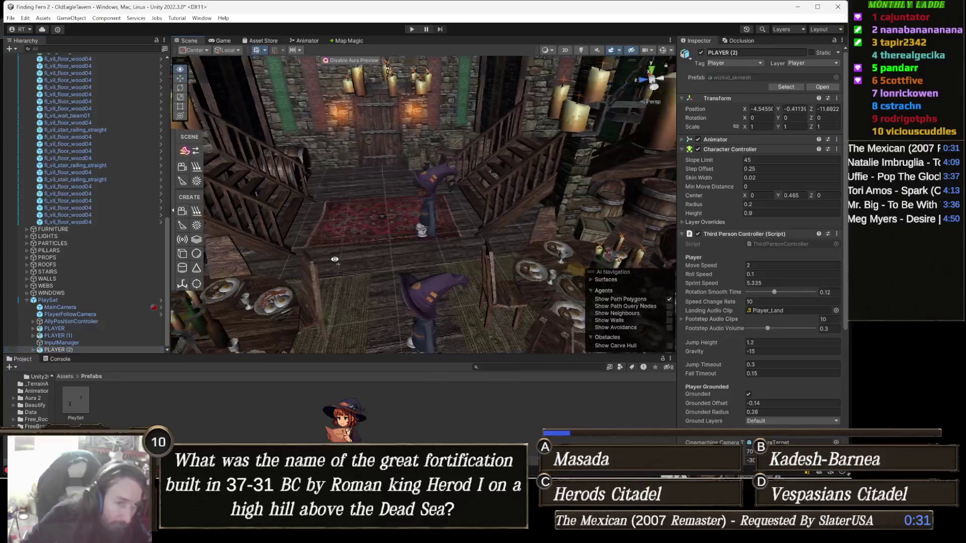
drag(296, 255, 423, 232)
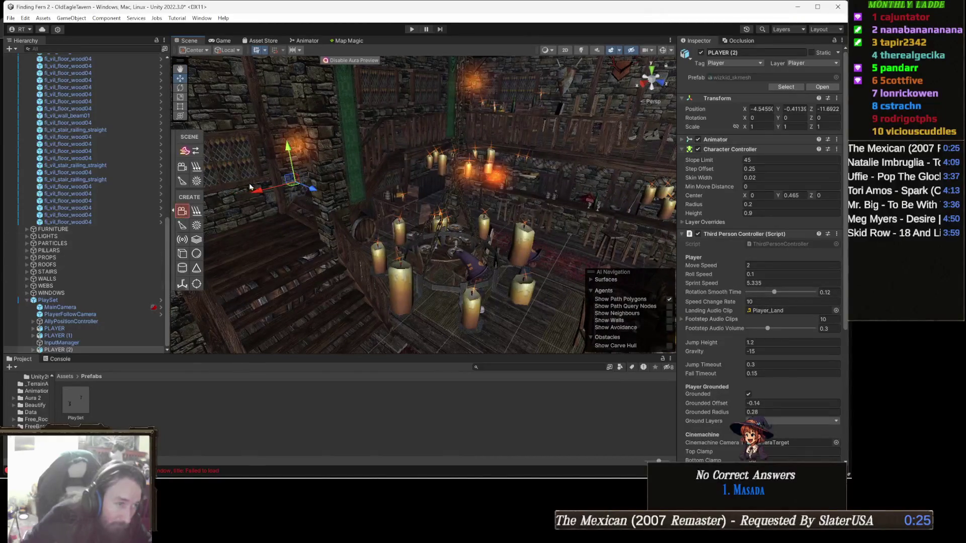
mouse_move(290, 189)
mouse_down()
mouse_move(569, 282)
mouse_move(579, 302)
mouse_move(595, 297)
mouse_move(561, 302)
mouse_move(437, 254)
mouse_move(433, 183)
mouse_up()
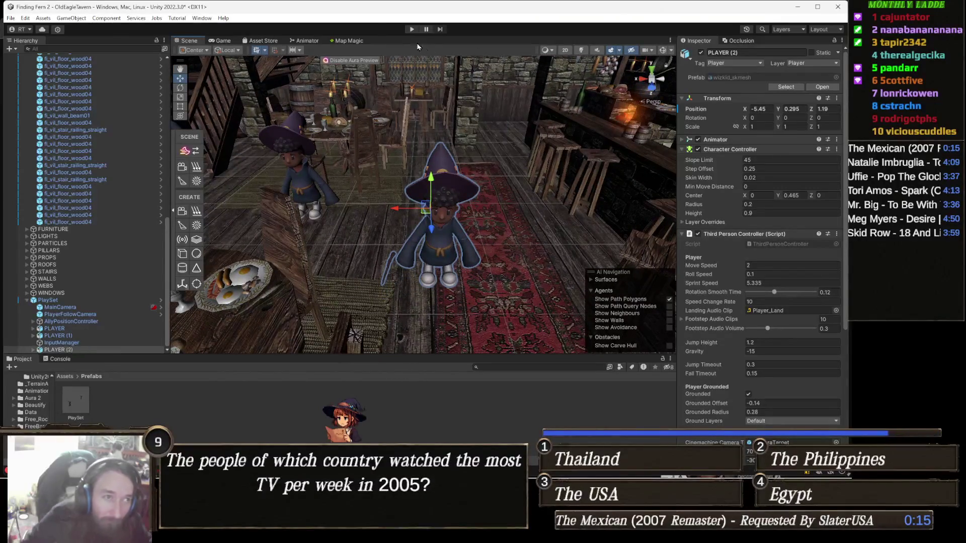
click(409, 29)
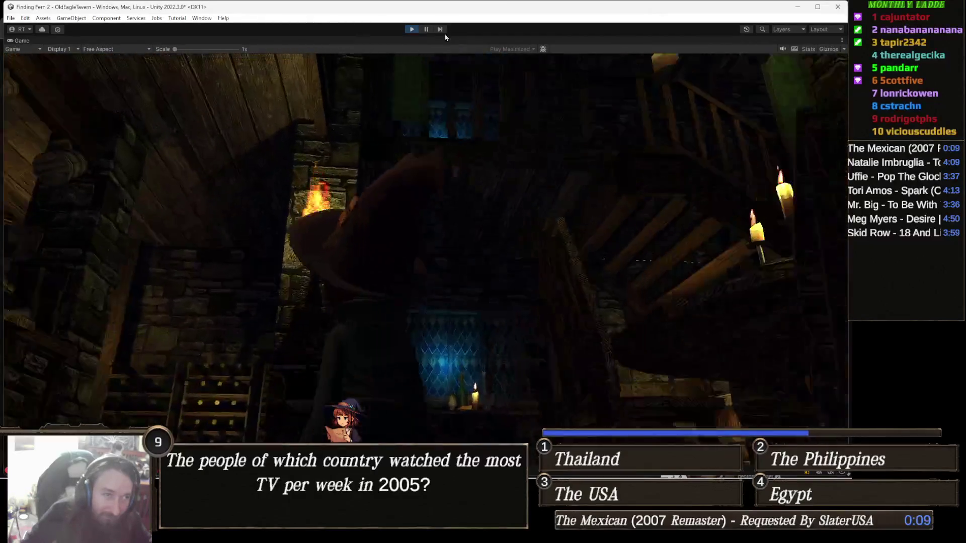
- Add Aura to cameras and directional, spot and point lights, show ambience presets, then replay
click(410, 30)
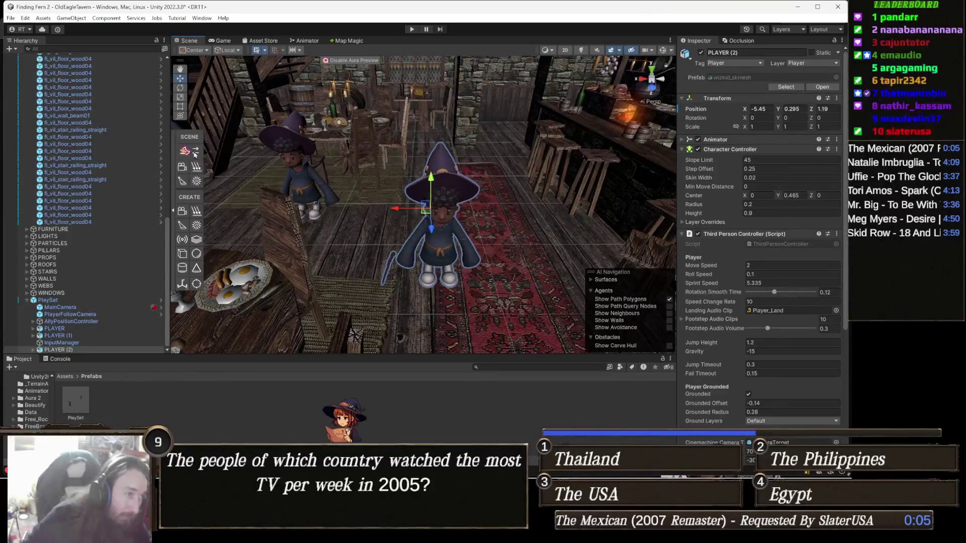
click(182, 170)
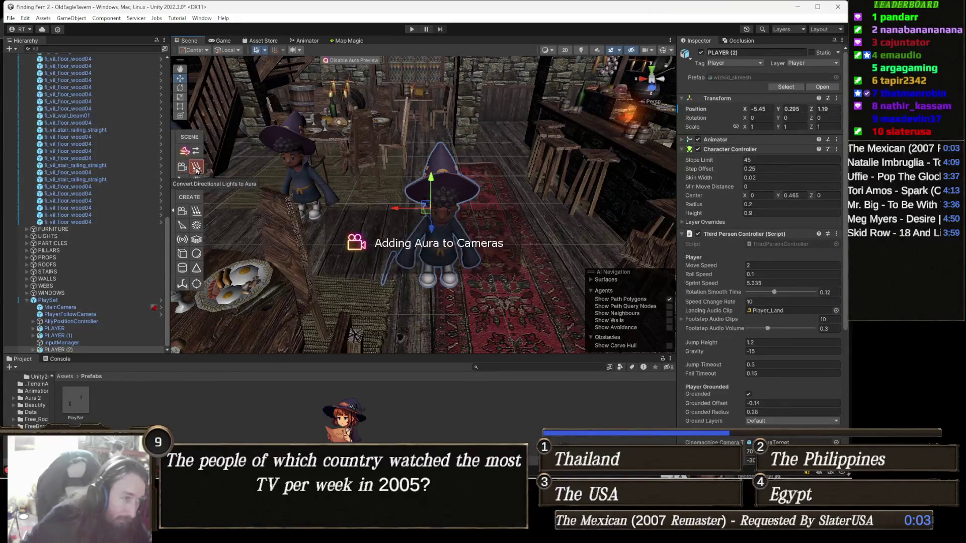
click(195, 171)
click(195, 185)
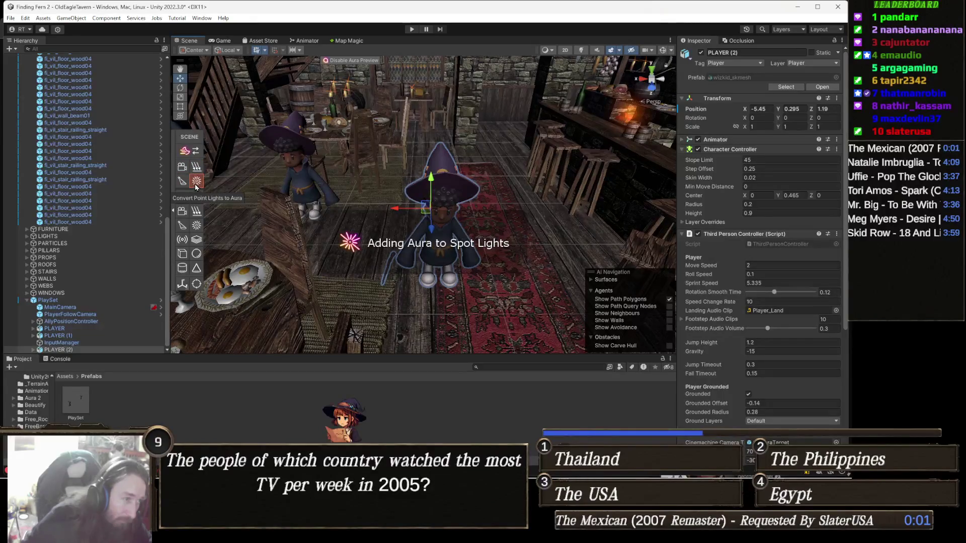
click(195, 185)
click(193, 154)
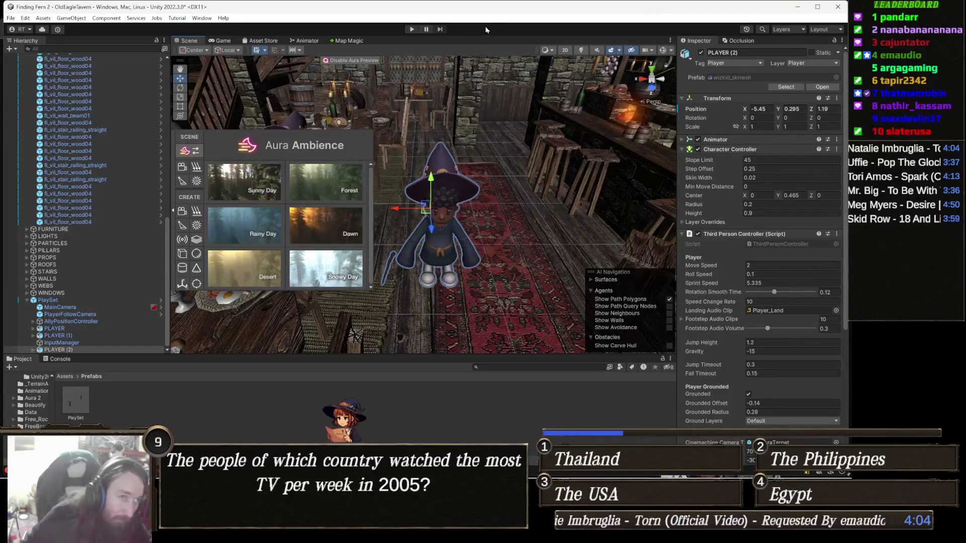
click(412, 30)
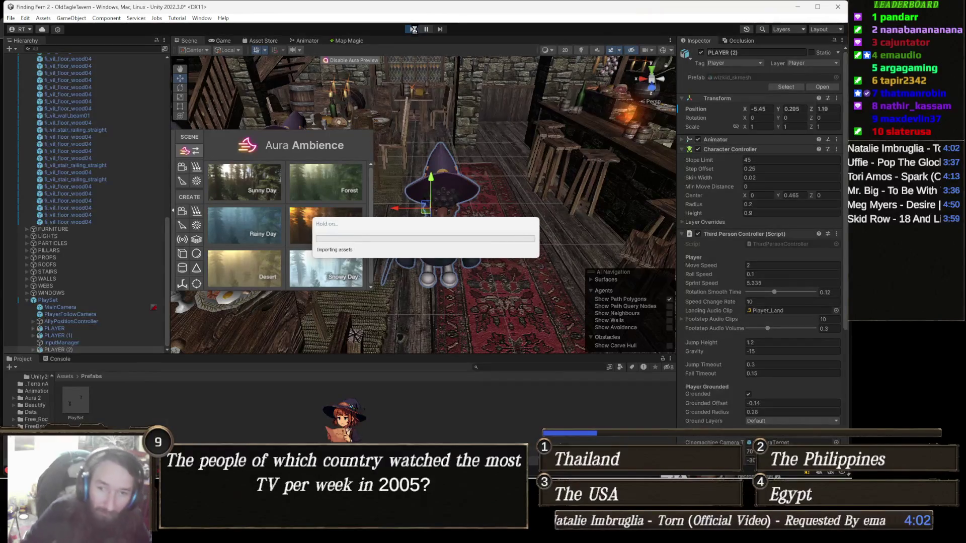